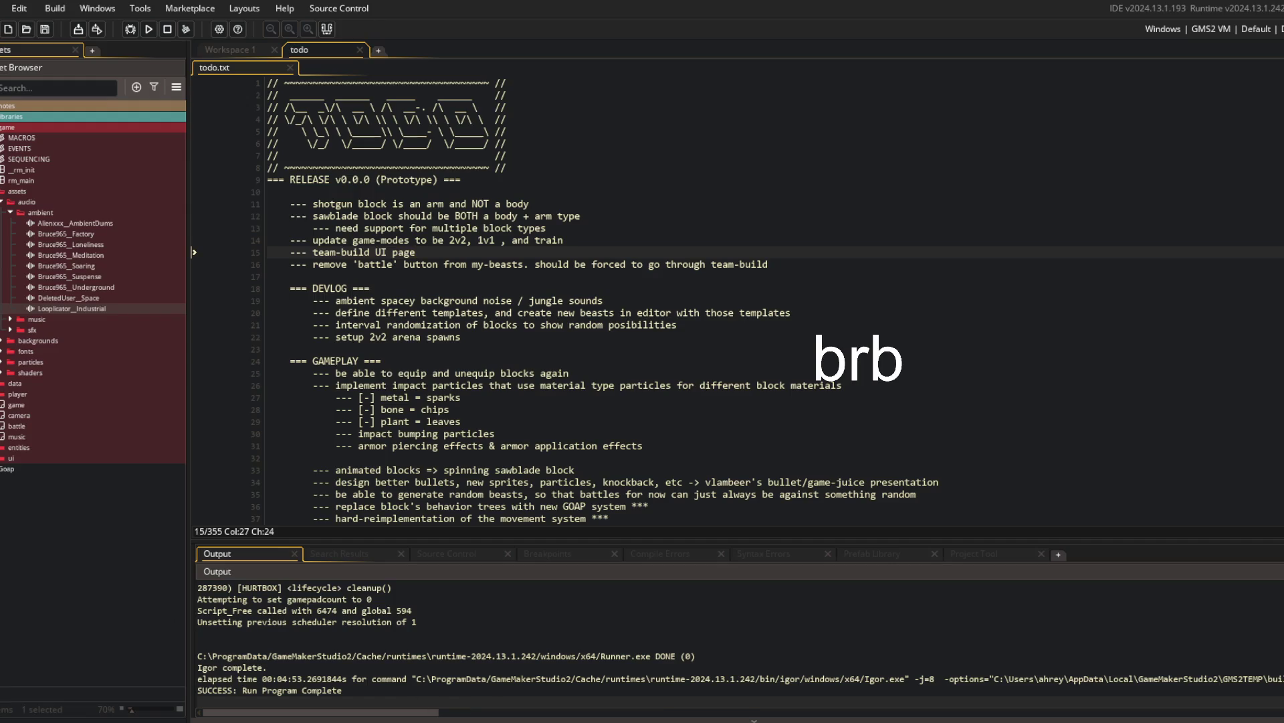
# Step: In Streamlabs, disable Performance Mode, hide the brb Text (GDI+) source and unhide Webcam
pyautogui.hotkey('alt', 'Tab')
pyautogui.click(665, 278)
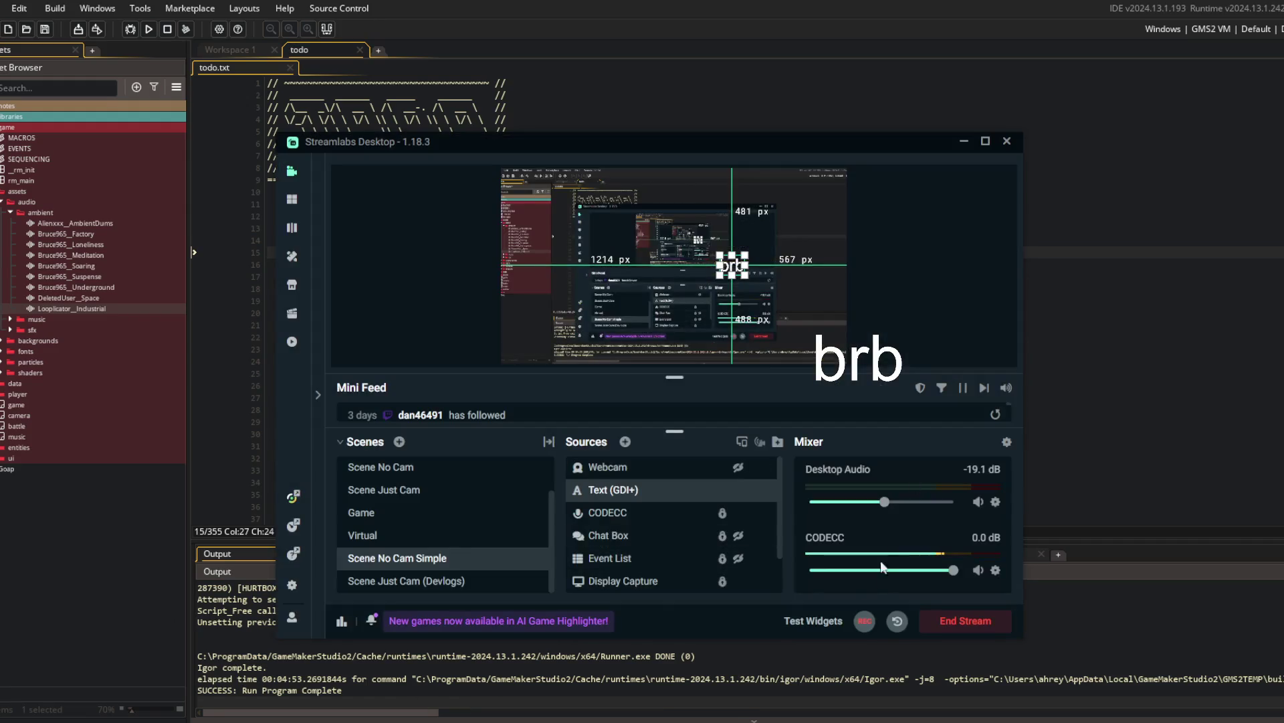
pyautogui.click(738, 490)
pyautogui.click(738, 467)
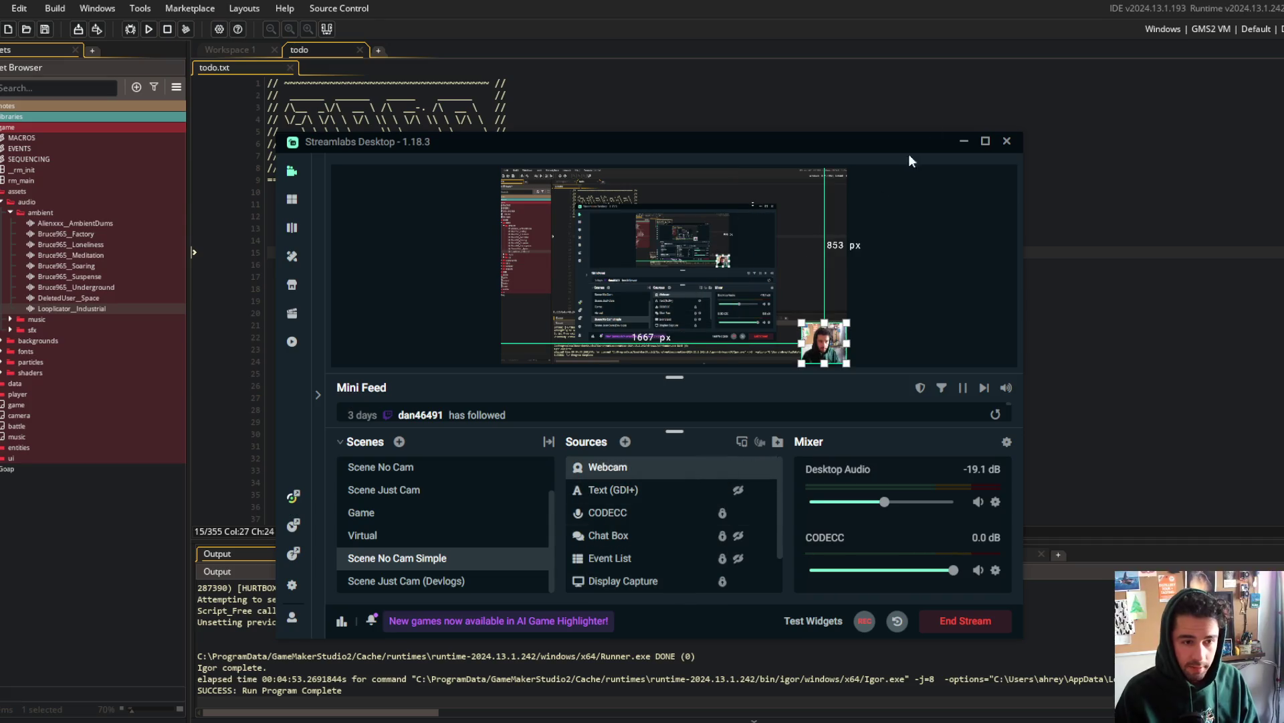
# Step: Re-enable Performance Mode from the preview's context menu and return to todo.txt in GameMaker
pyautogui.rightClick(793, 234)
pyautogui.click(867, 334)
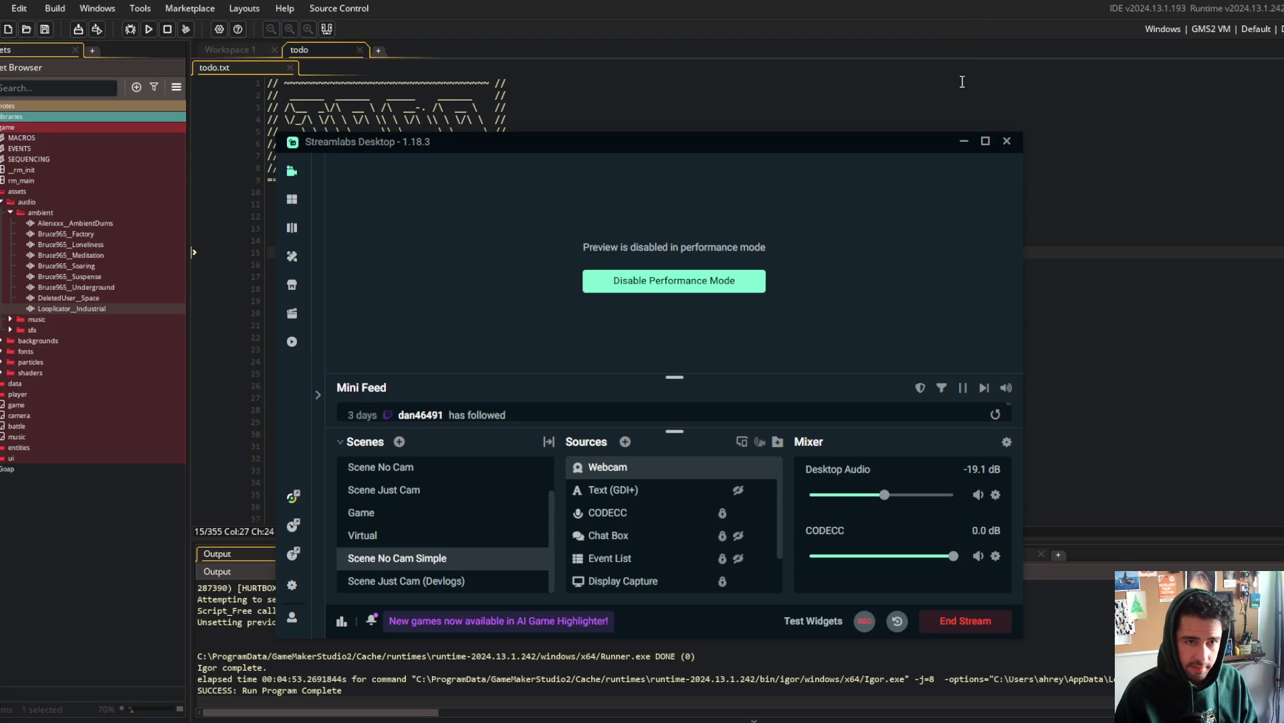
pyautogui.hotkey('alt', 'Tab')
pyautogui.click(911, 135)
pyautogui.click(874, 252)
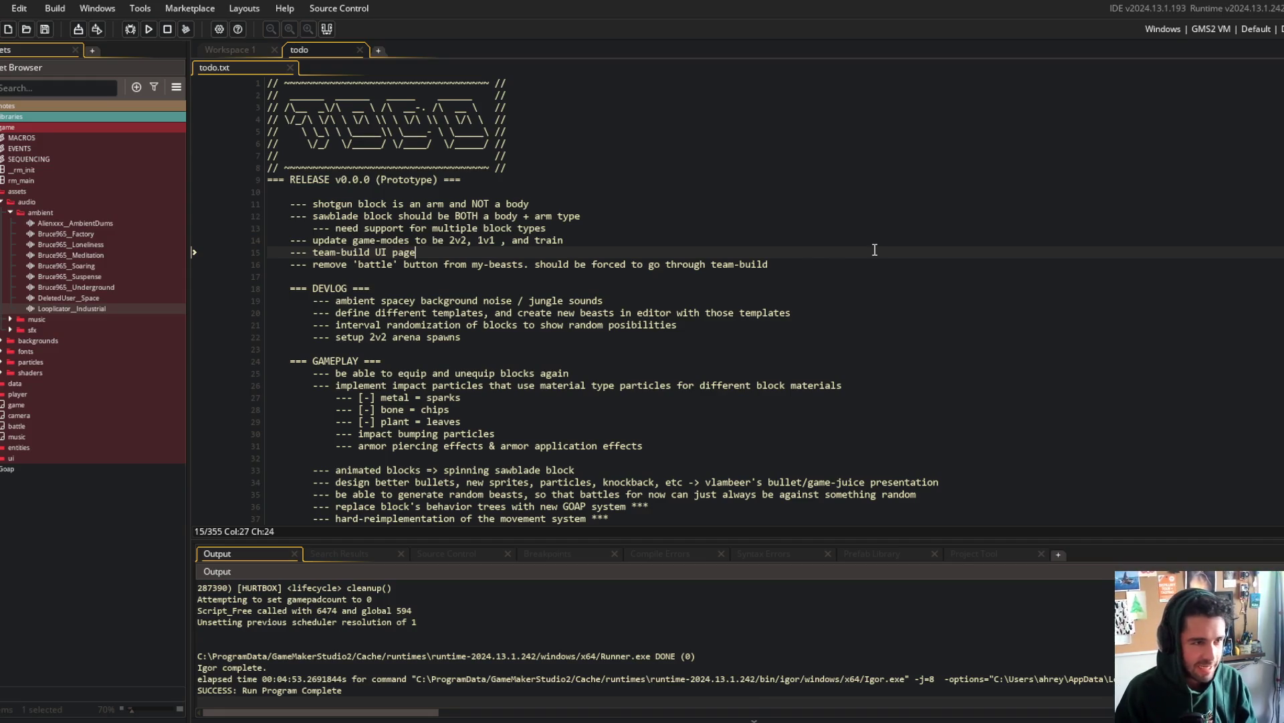
# Step: Step through the arena spawns and impact particles entries in todo.txt, then build and run the game
pyautogui.click(735, 342)
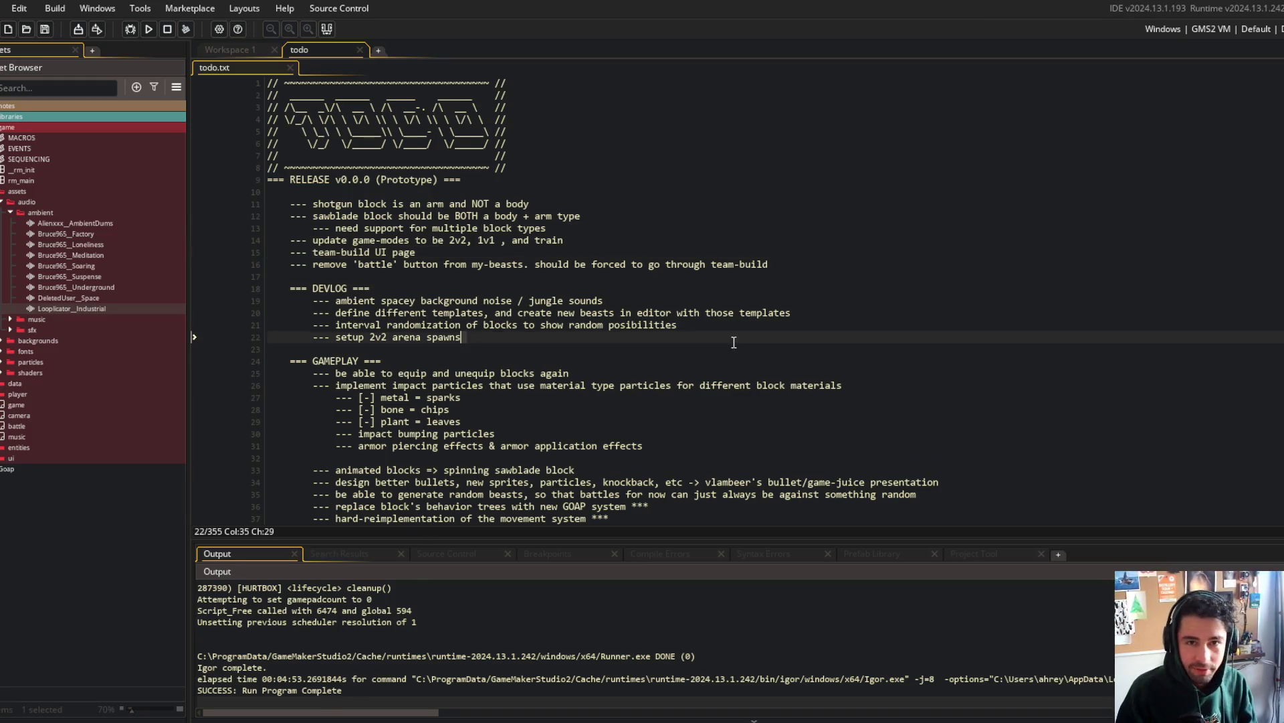
pyautogui.click(564, 385)
pyautogui.click(149, 29)
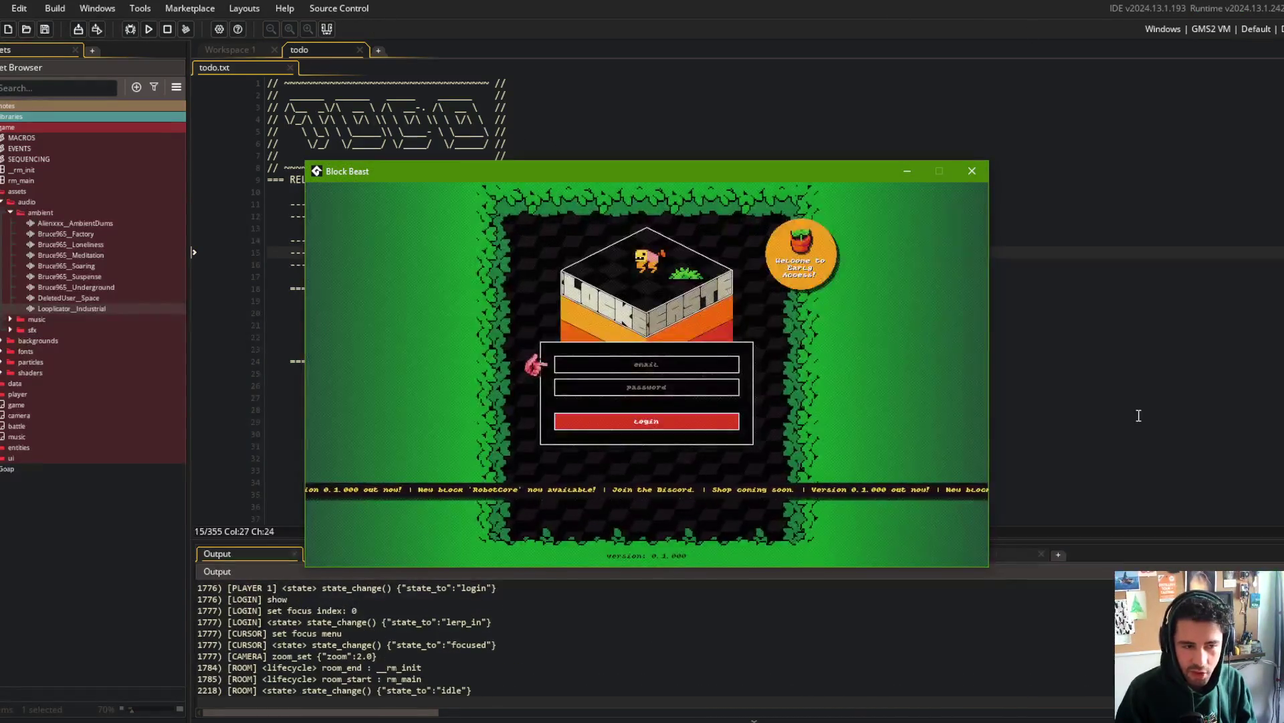
# Step: Log into Block Beast, move the menu selection to Beasts, and shift the game window slightly lower
pyautogui.click(687, 420)
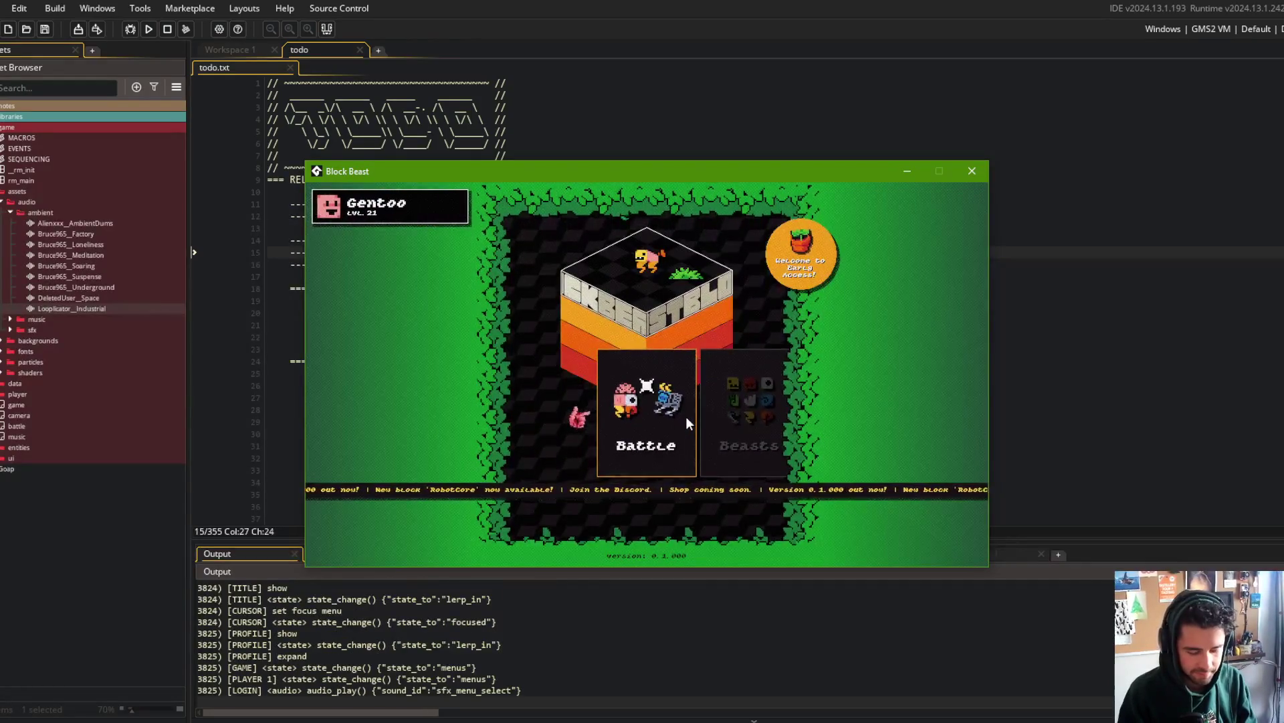
pyautogui.press('Right')
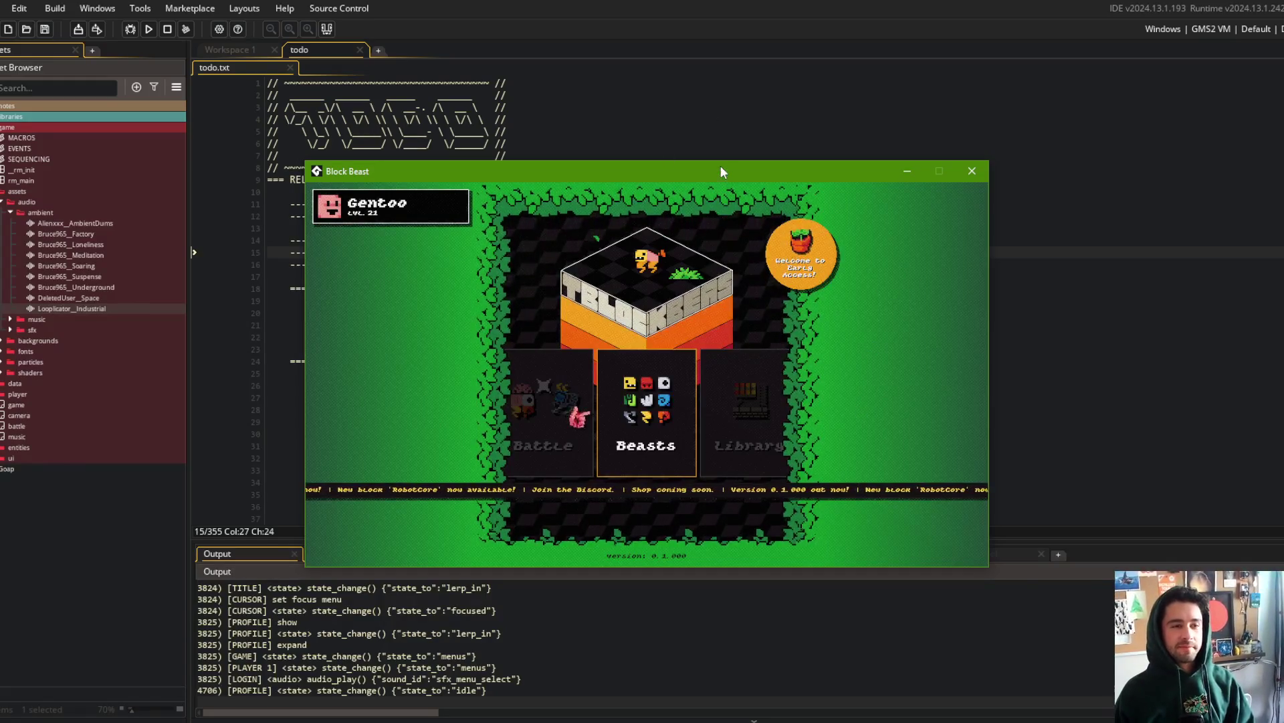
pyautogui.moveTo(721, 166)
pyautogui.mouseDown()
pyautogui.moveTo(705, 167)
pyautogui.moveTo(700, 189)
pyautogui.mouseUp()
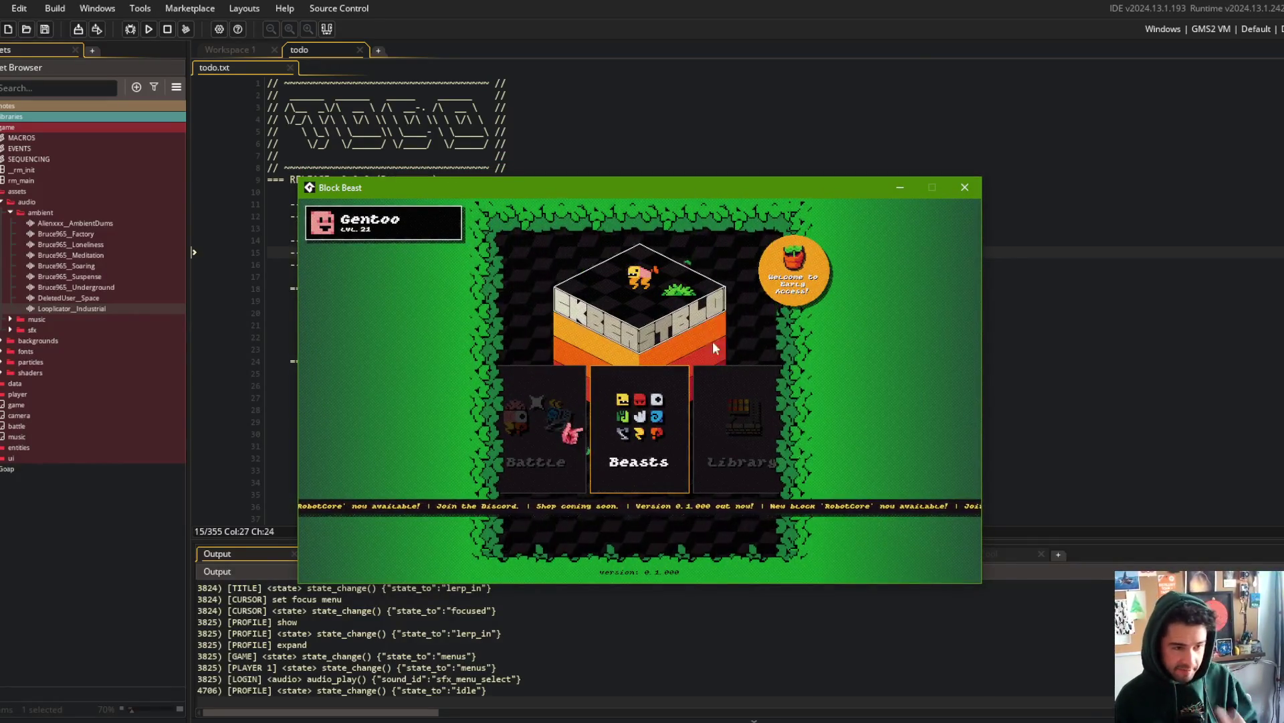
pyautogui.press('Left')
pyautogui.press('Return')
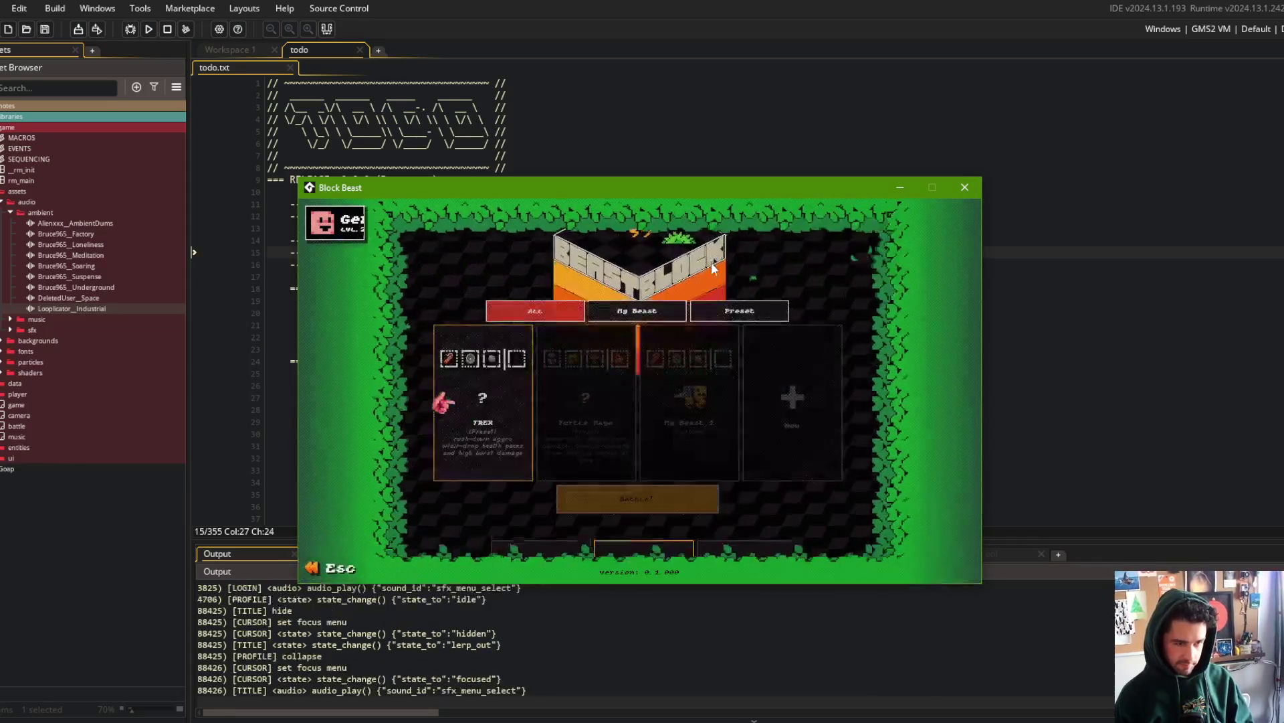
pyautogui.press('Right')
pyautogui.press('Right')
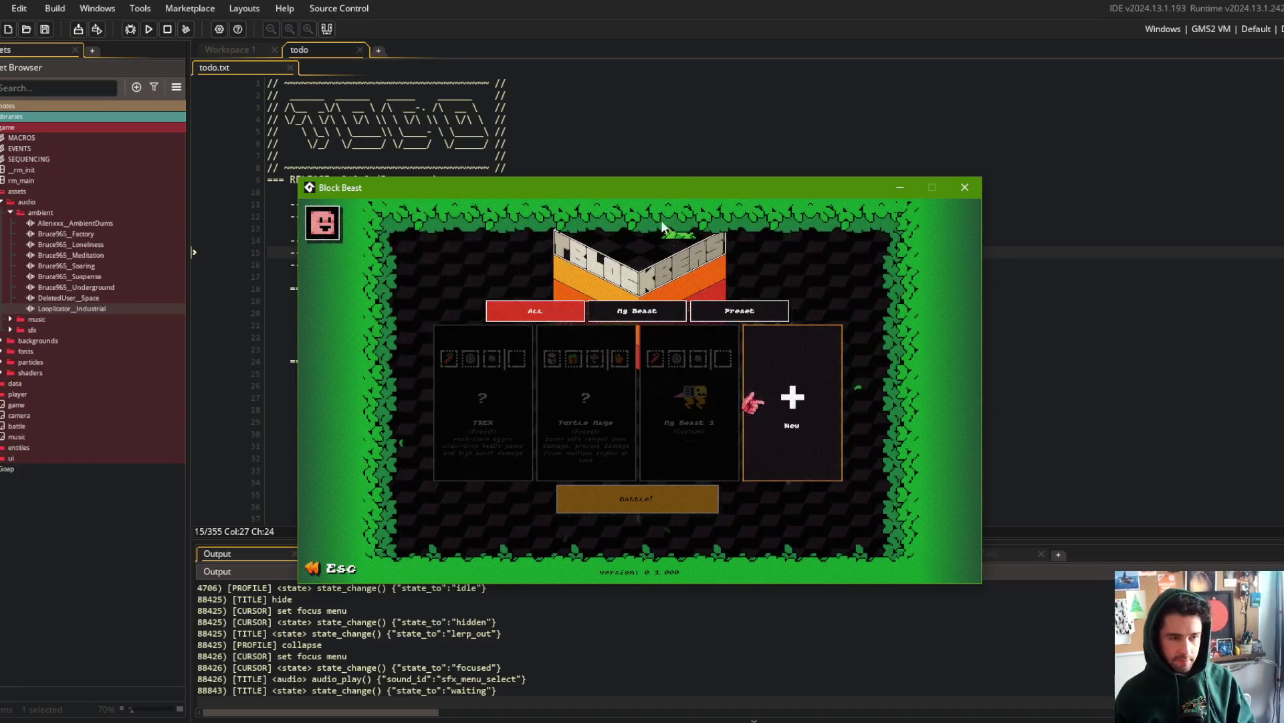
pyautogui.press('Escape')
pyautogui.press('Left')
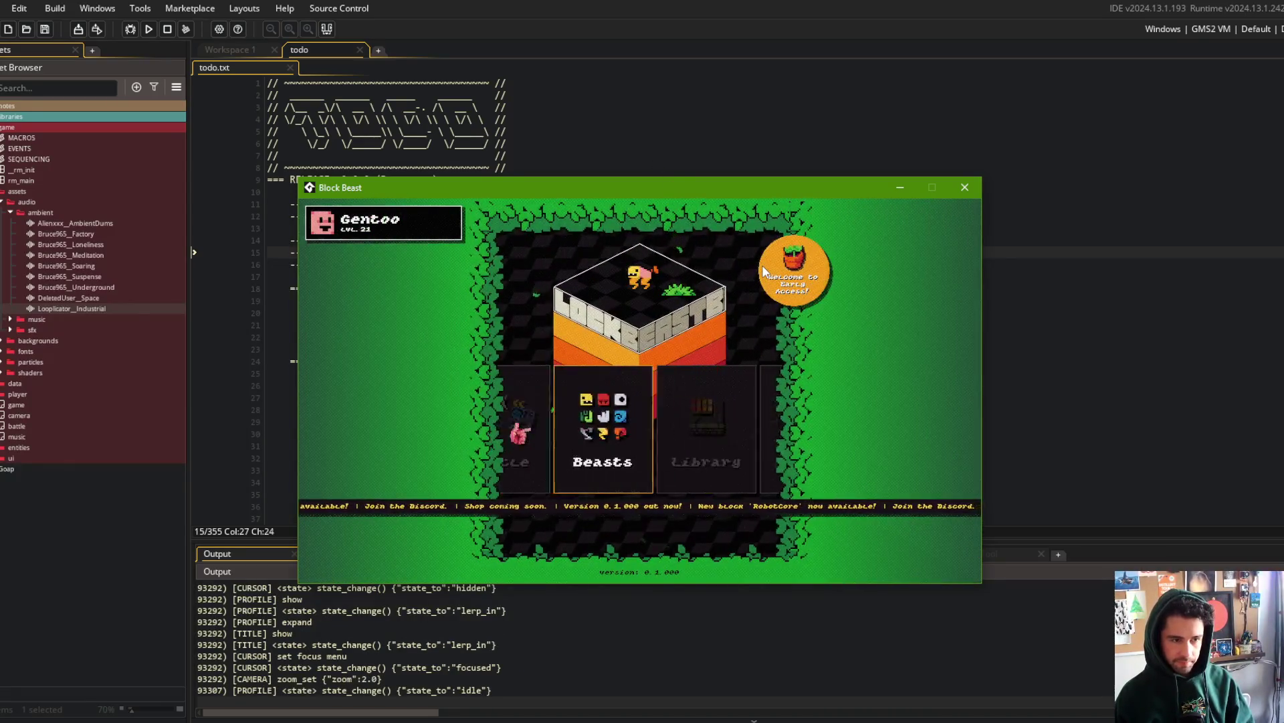
pyautogui.press('Right')
pyautogui.press('Right')
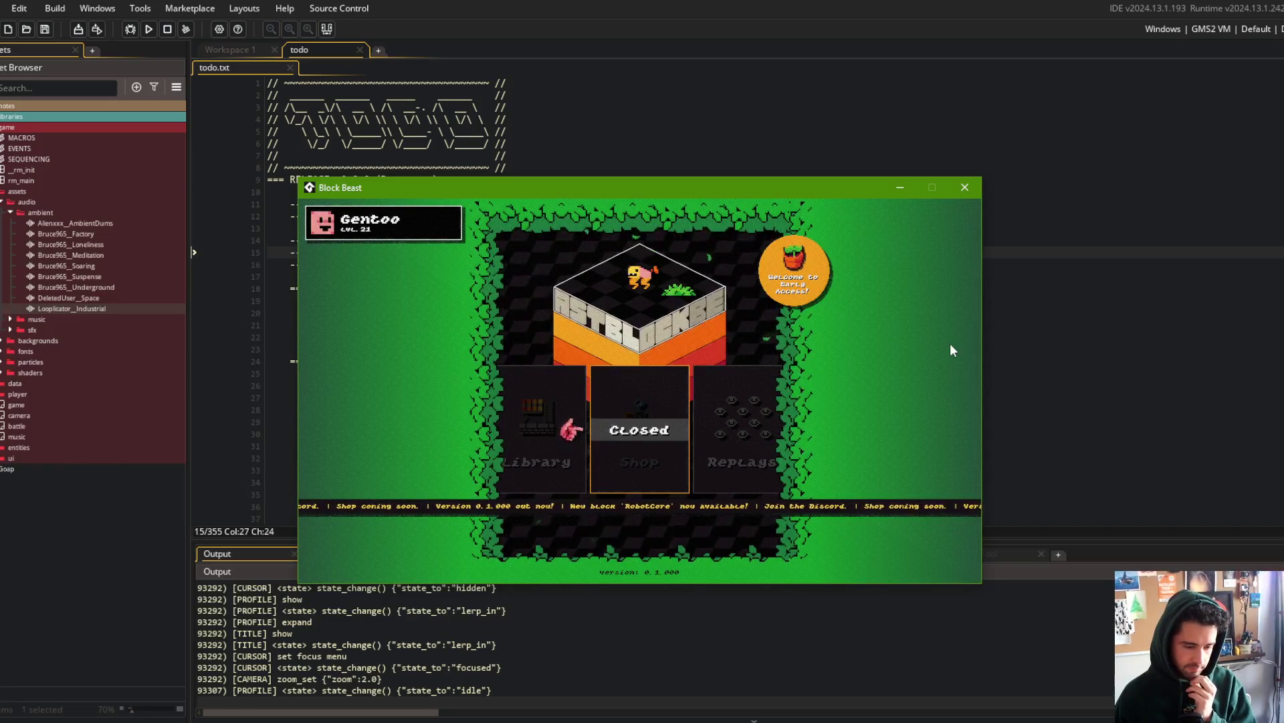
# Step: In the game's Settings, set Music Volume to 0% and Ambient Volume to 100%
pyautogui.press('Right')
pyautogui.press('Right')
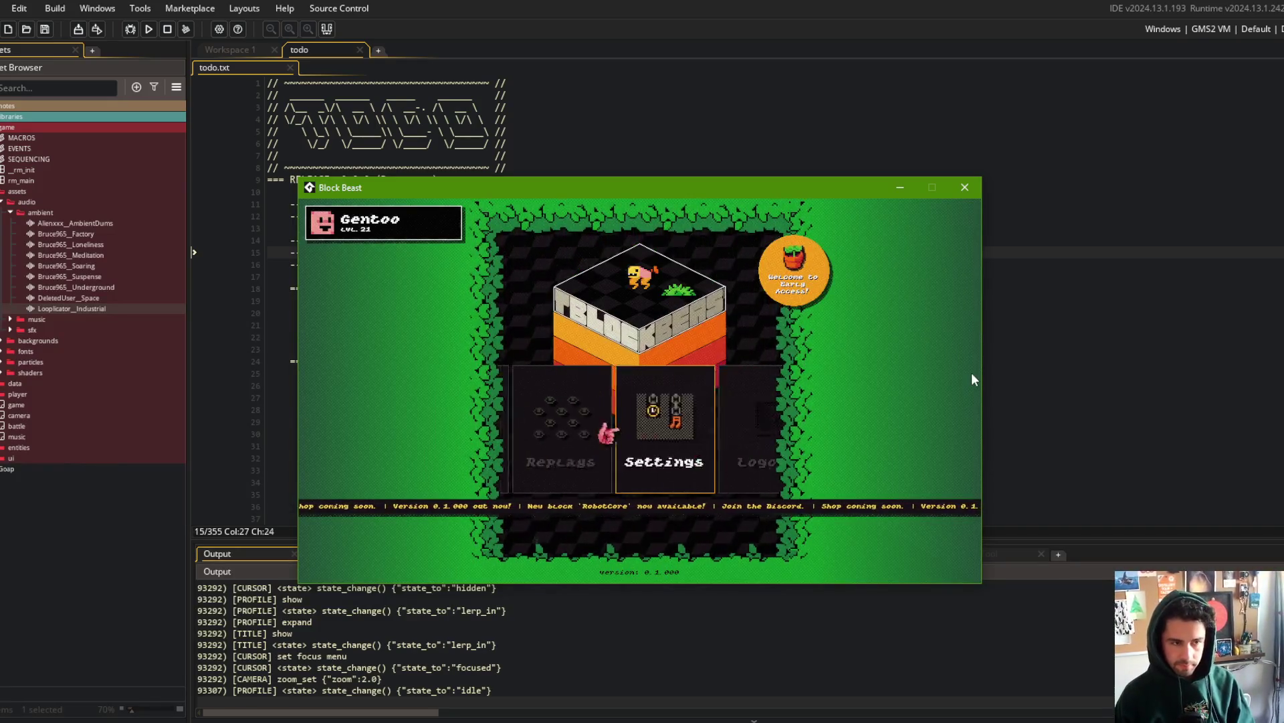
pyautogui.press('Right')
pyautogui.press('Left')
pyautogui.press('Return')
pyautogui.press('Down')
pyautogui.press('Down')
pyautogui.press('Down')
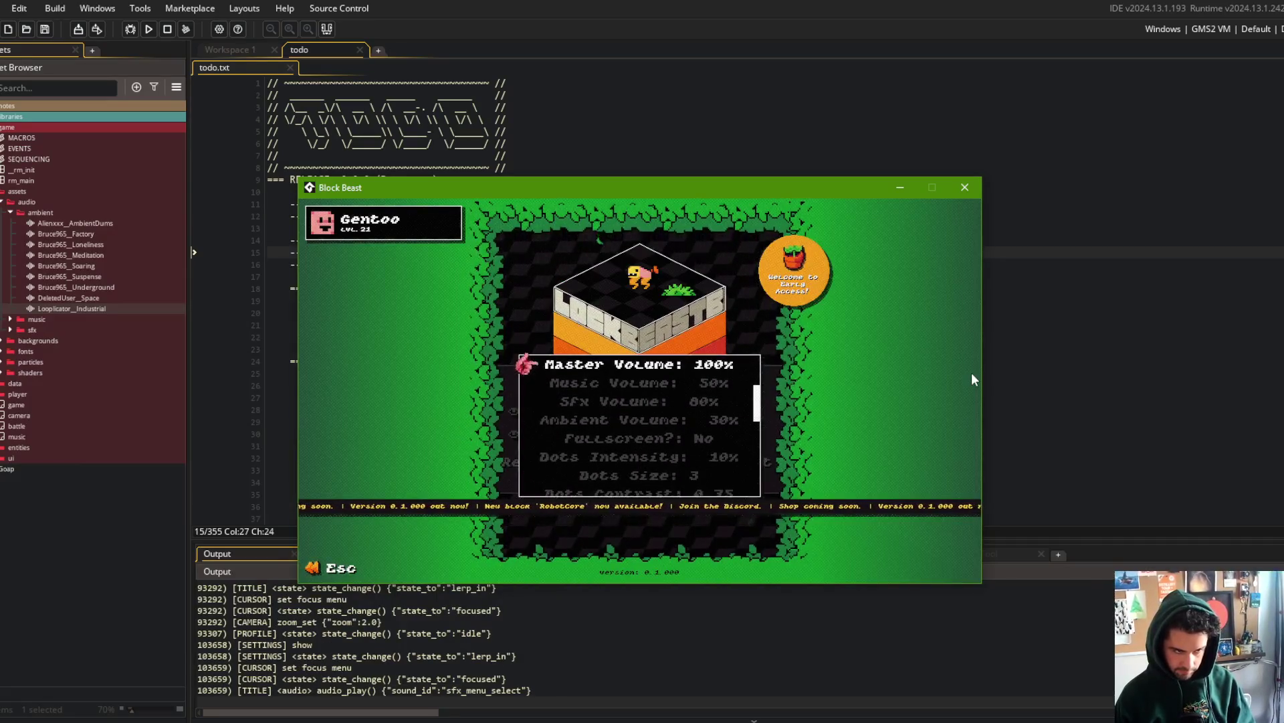
pyautogui.press('Left')
pyautogui.press('Left')
pyautogui.press('Left')
pyautogui.press('Right')
pyautogui.press('Left')
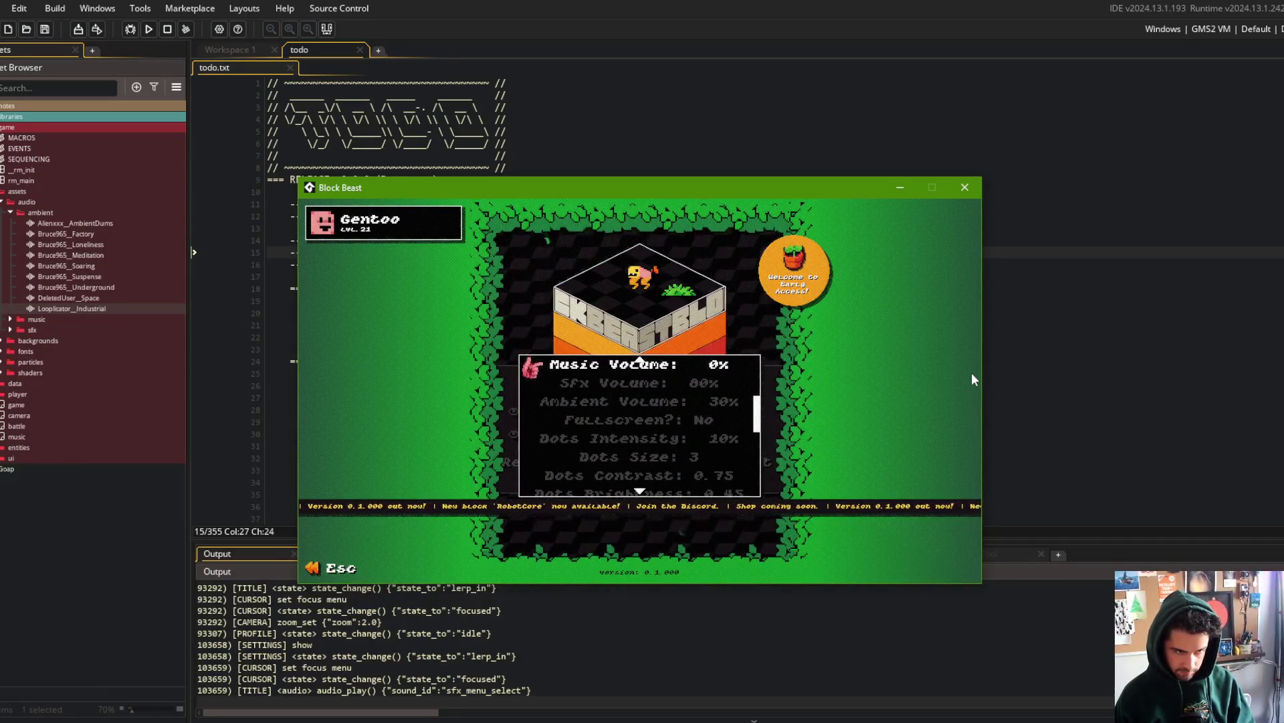
pyautogui.press('Down')
pyautogui.press('Down')
pyautogui.press('Right')
pyautogui.press('Right')
pyautogui.press('Right')
pyautogui.press('Left')
pyautogui.press('Left')
pyautogui.press('Left')
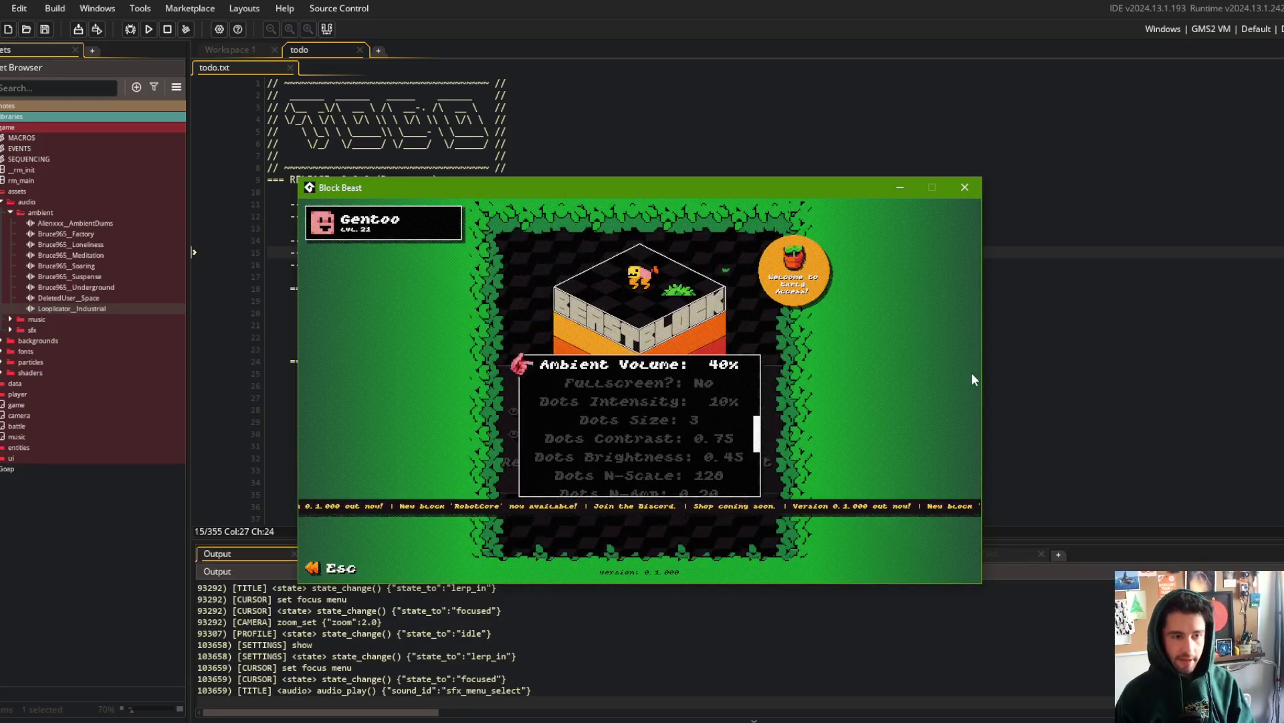
pyautogui.press('Right')
pyautogui.press('Right')
pyautogui.press('Down')
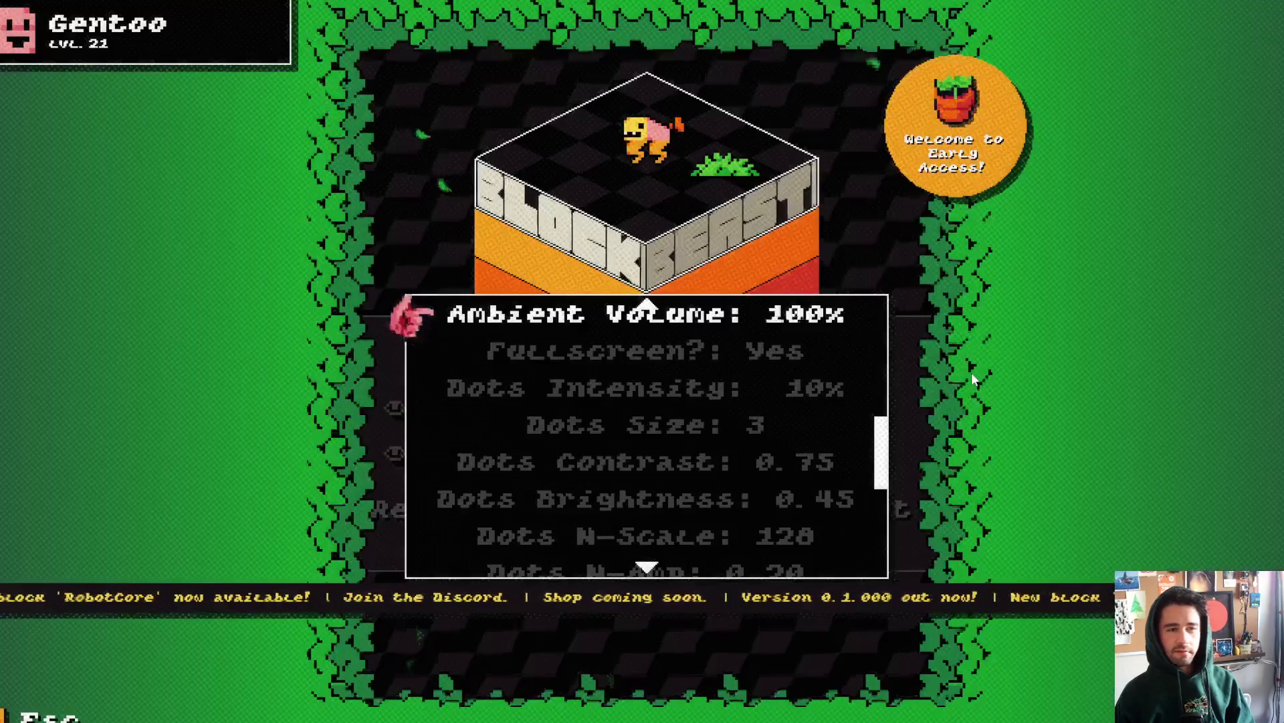
pyautogui.press('Left')
pyautogui.press('Left')
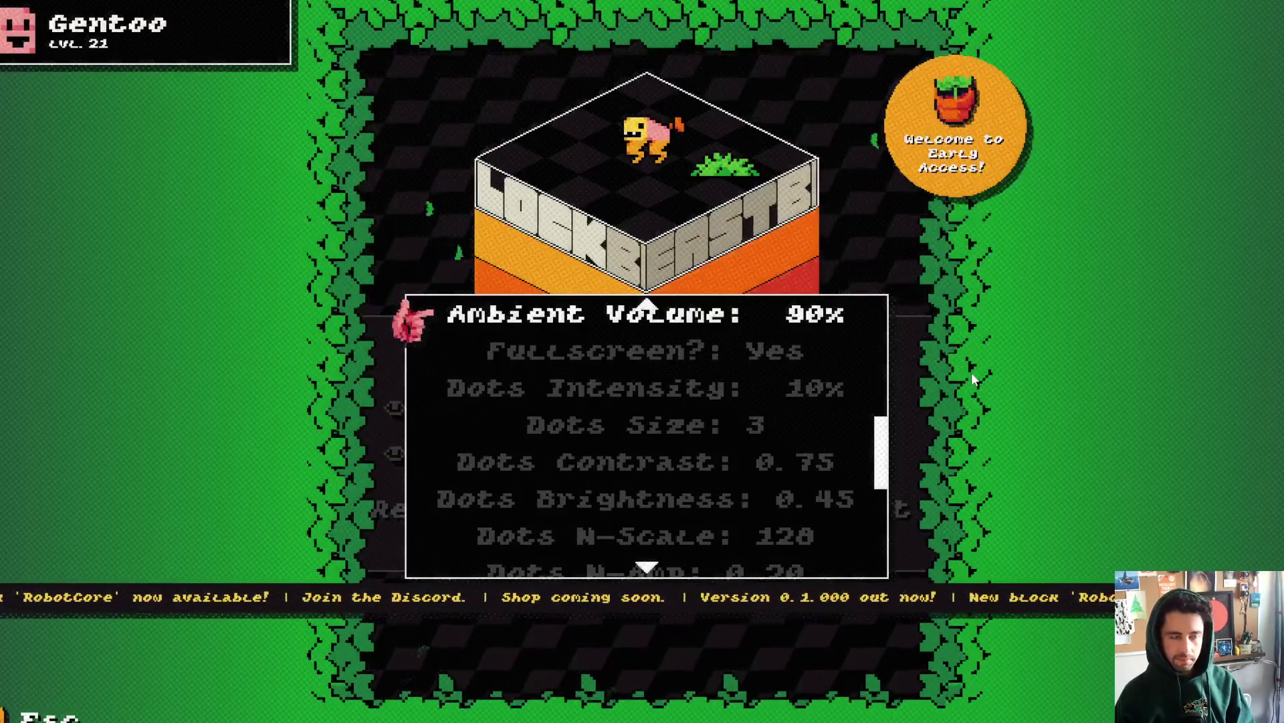
pyautogui.press('Right')
pyautogui.press('Right')
pyautogui.press('Escape')
# Step: View the Turtle Mage beast on the Beasts screen, then log out to the login screen
pyautogui.press('Left')
pyautogui.press('Left')
pyautogui.press('Left')
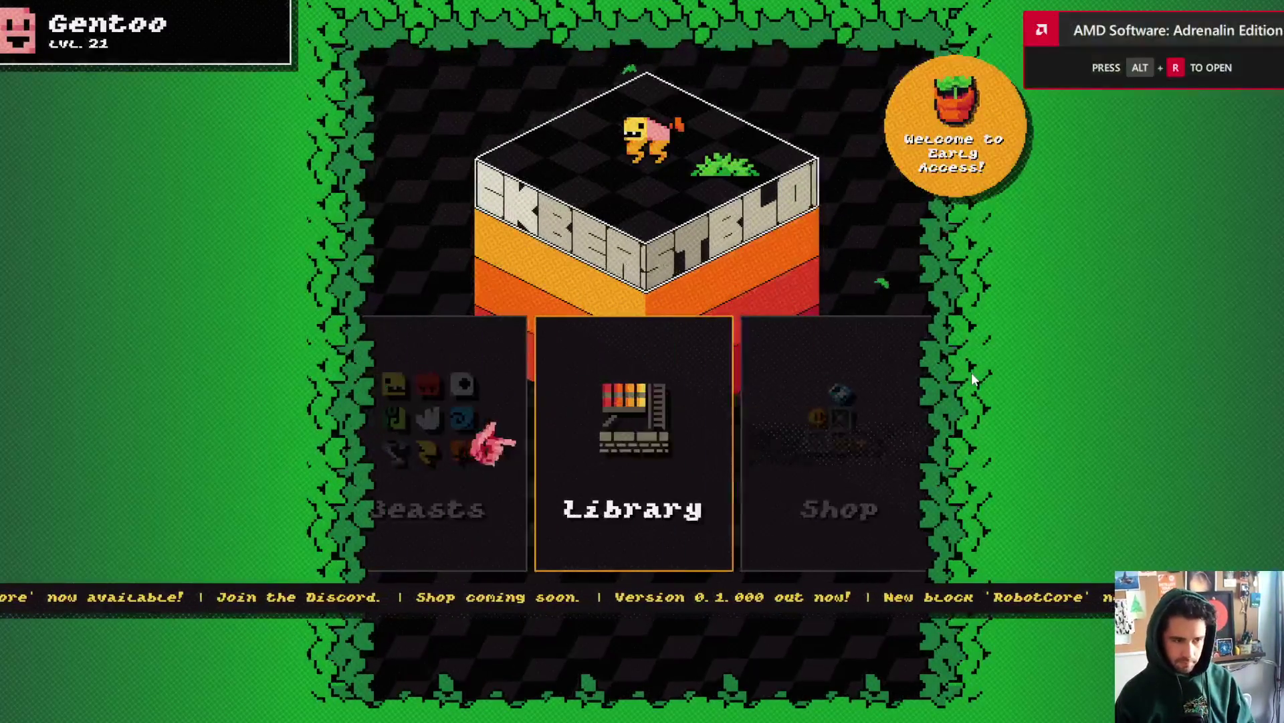
pyautogui.press('Right')
pyautogui.press('Return')
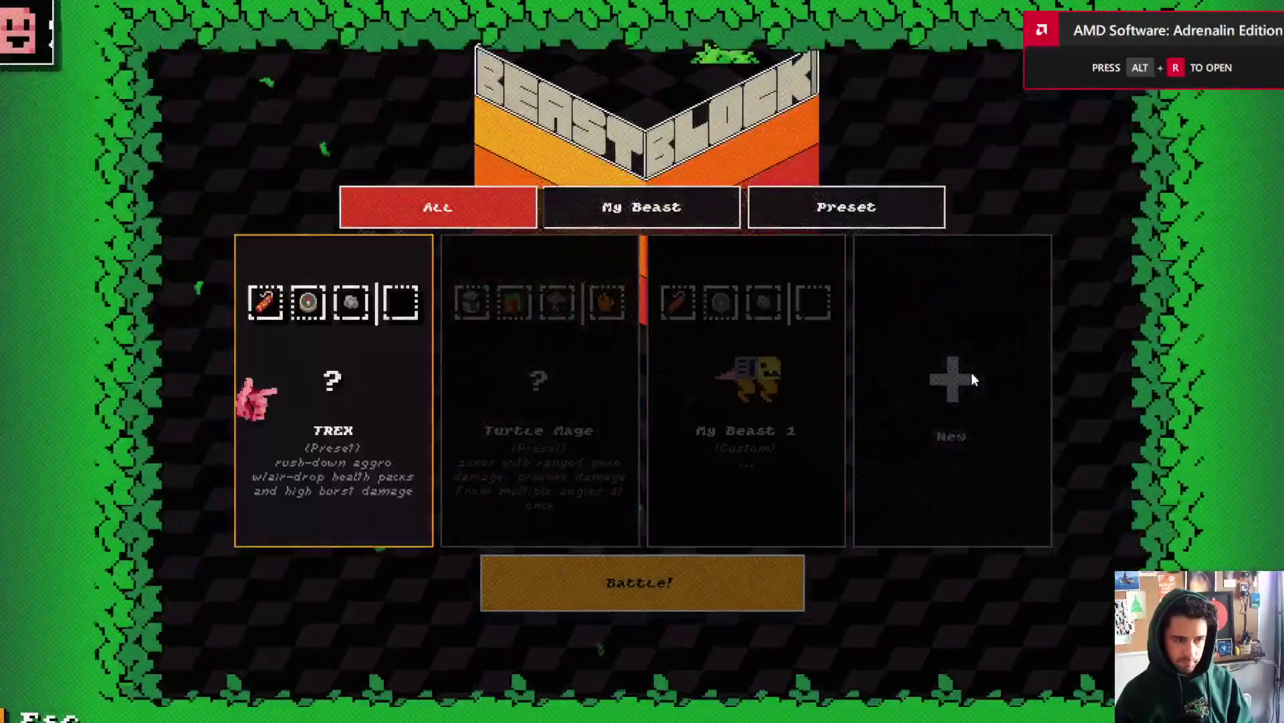
pyautogui.press('Right')
pyautogui.press('Return')
pyautogui.press('Escape')
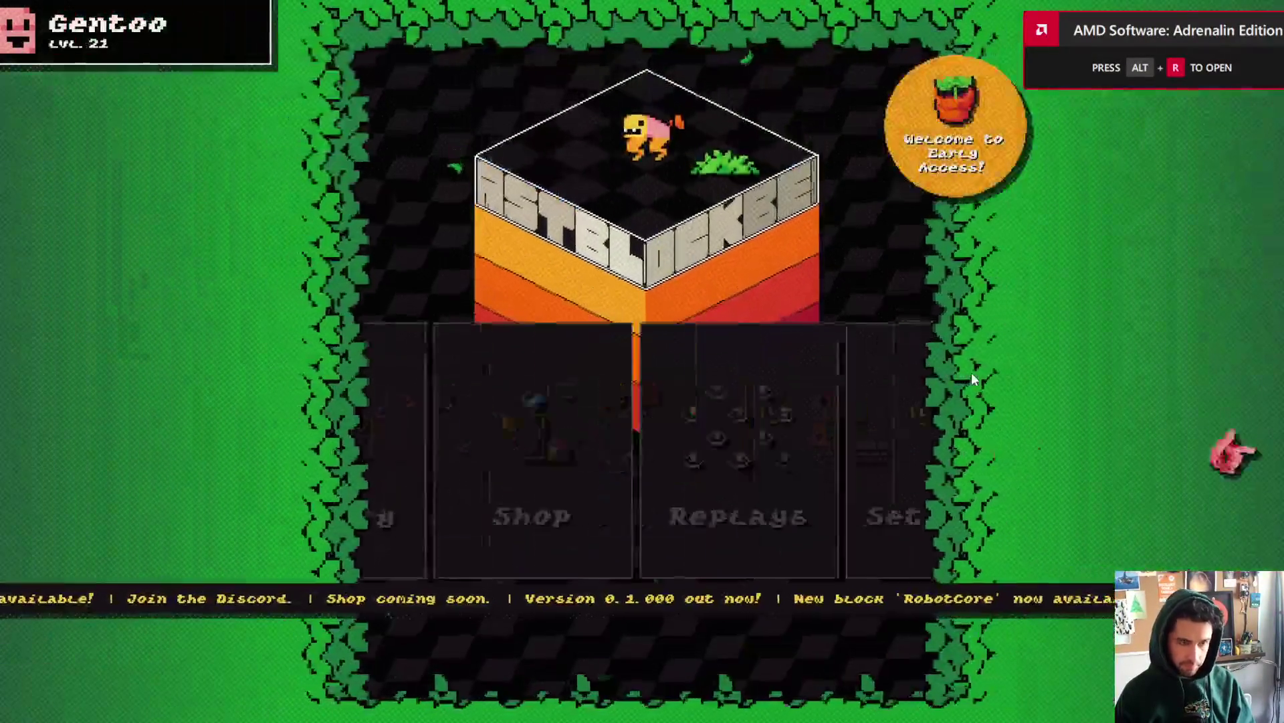
pyautogui.press('Right')
pyautogui.press('Right')
pyautogui.press('Return')
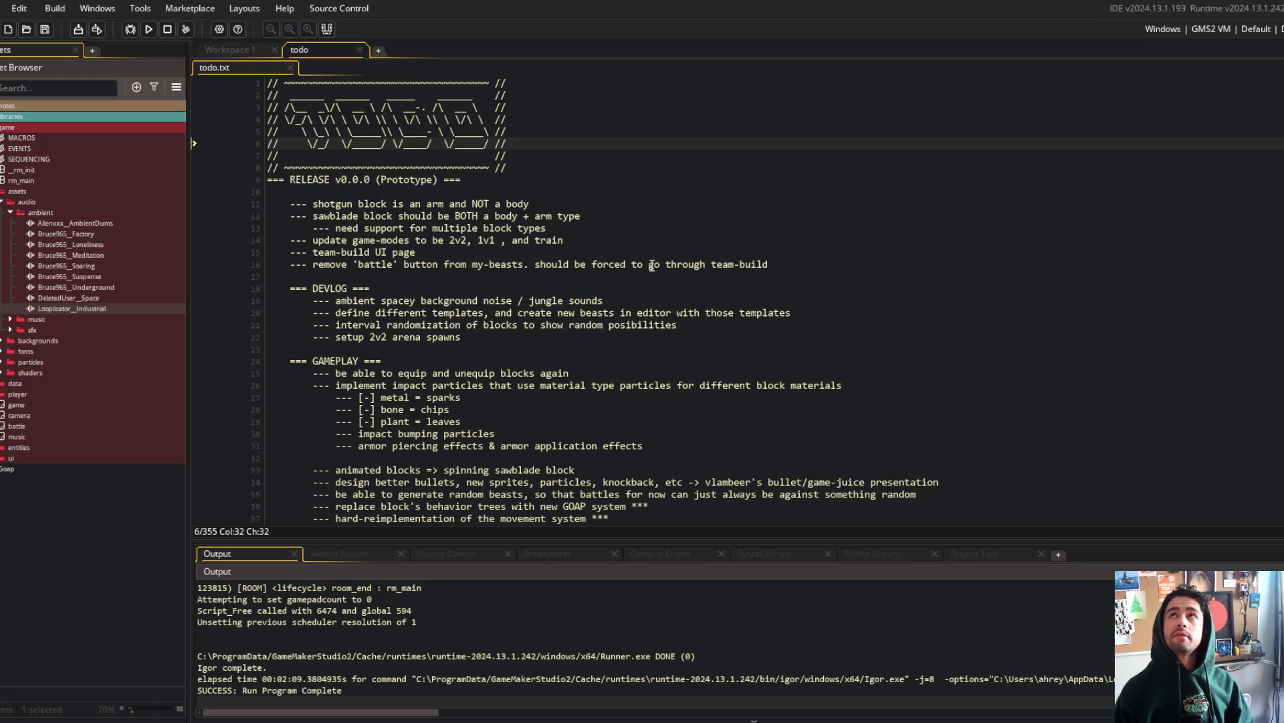
# Step: Search the whole project for 'audio_play' and open the Skeleton.gml match at line 441
pyautogui.click(651, 265)
pyautogui.hotkey('ctrl', 'f')
pyautogui.write('audio_')
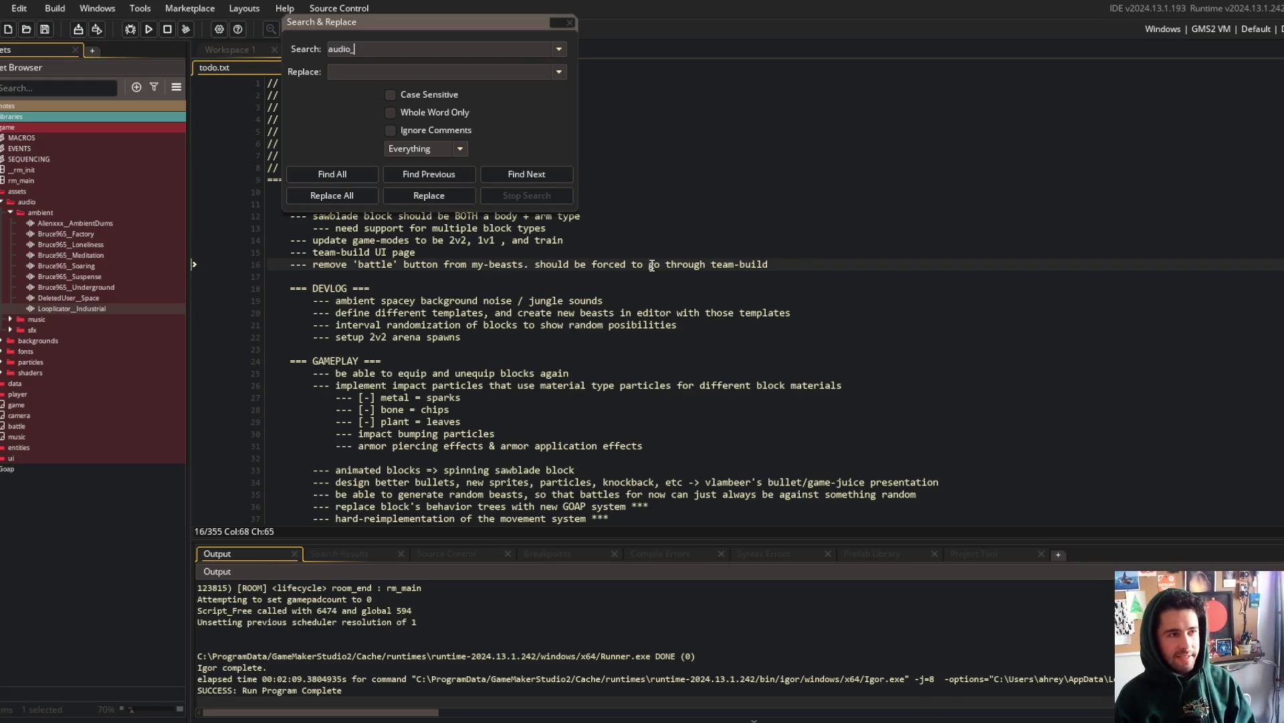
pyautogui.write('play')
pyautogui.press('Return')
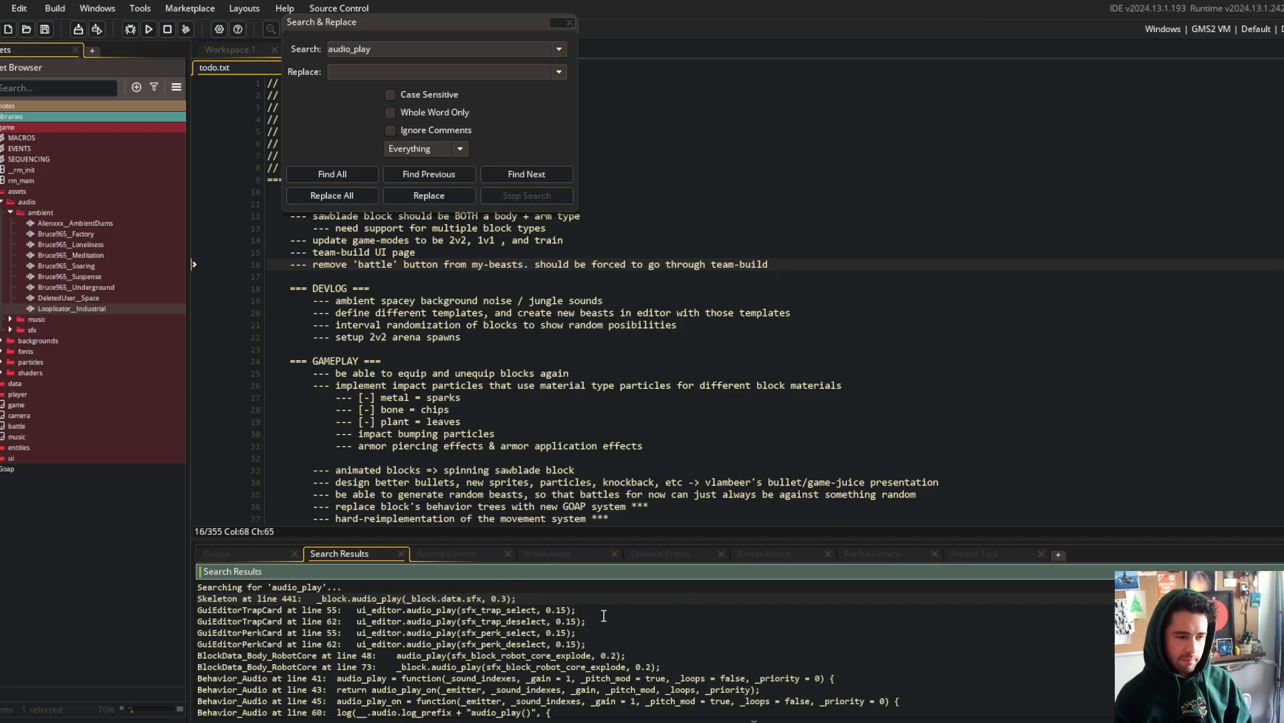
pyautogui.doubleClick(483, 599)
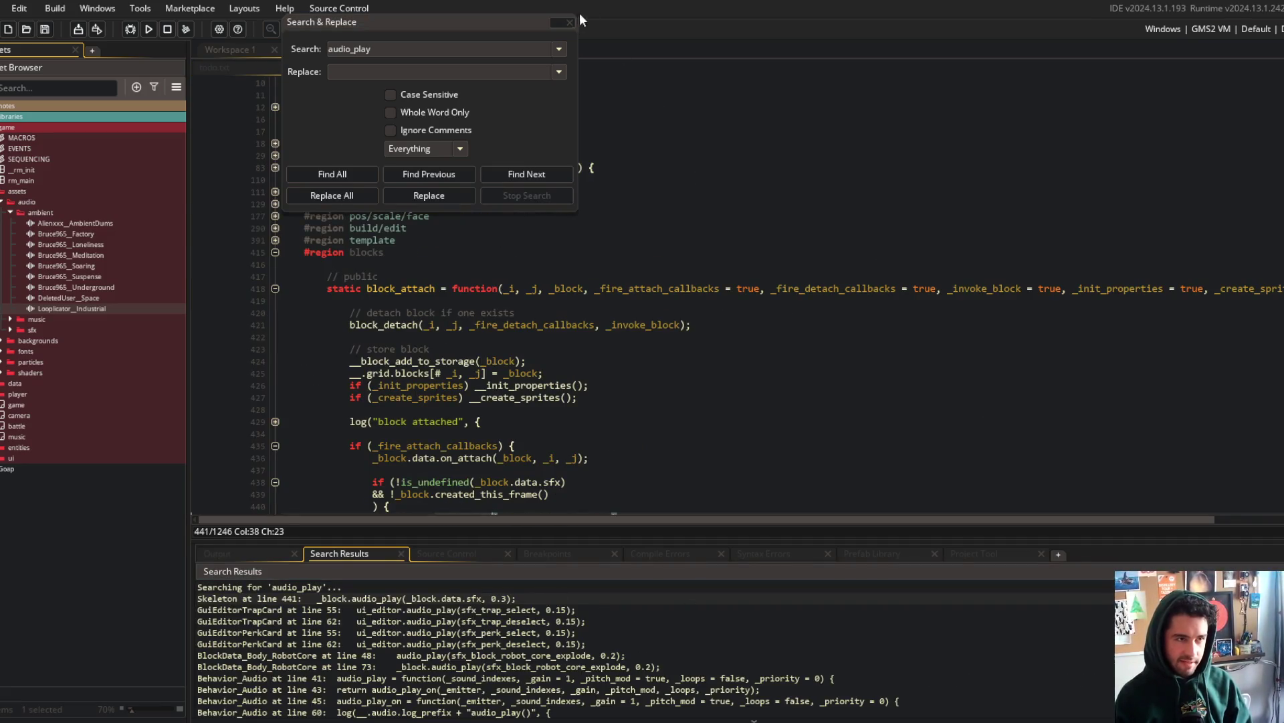
pyautogui.click(569, 22)
pyautogui.scroll(-5, 575, 268)
# Step: Compare with the GuiEditorTrapCard audio_play call at line 55 and its 0.15 volume
pyautogui.click(580, 319)
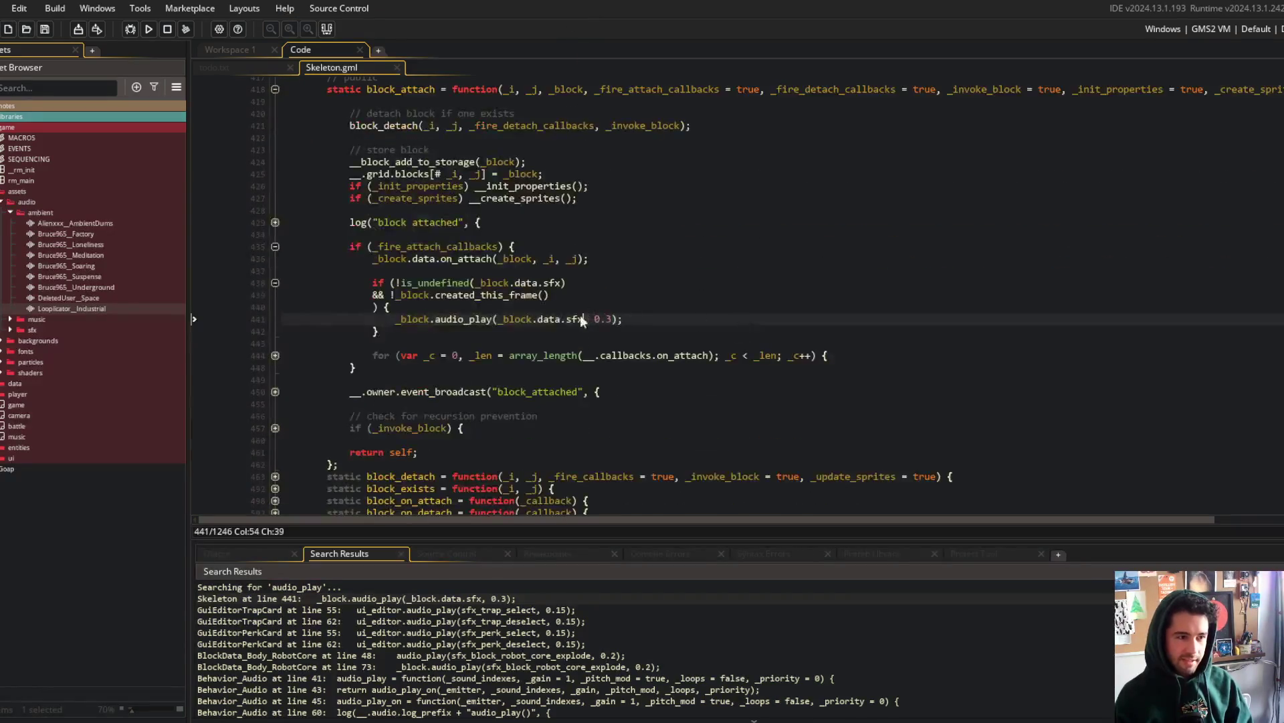
pyautogui.click(601, 319)
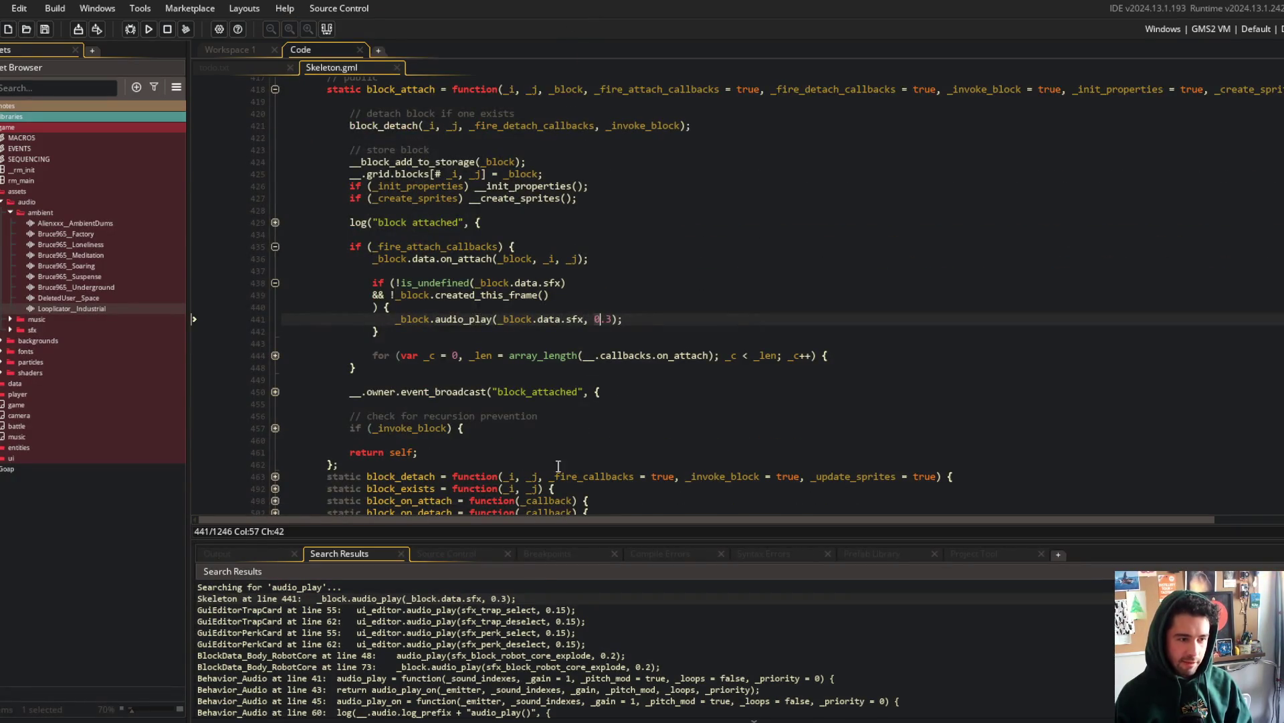
pyautogui.doubleClick(524, 610)
pyautogui.scroll(-5, 621, 233)
pyautogui.click(587, 324)
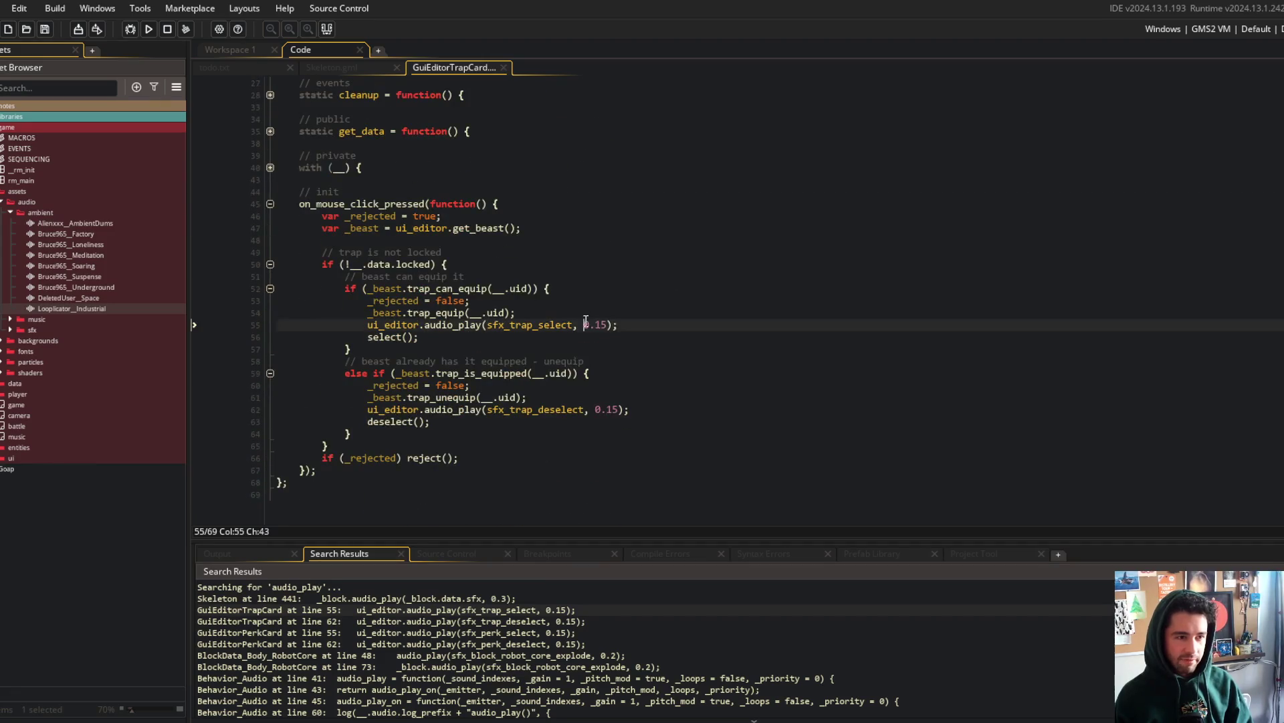
pyautogui.click(618, 324)
pyautogui.scroll(-10, 607, 653)
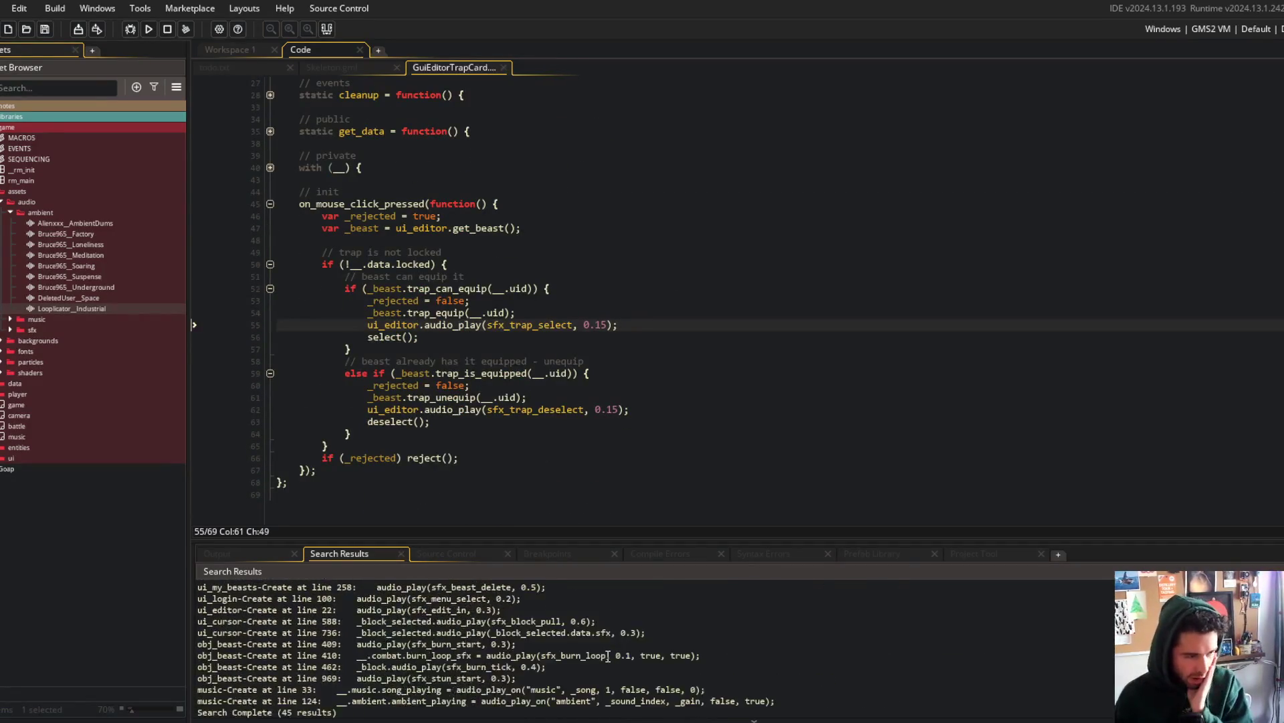
pyautogui.scroll(12, 607, 655)
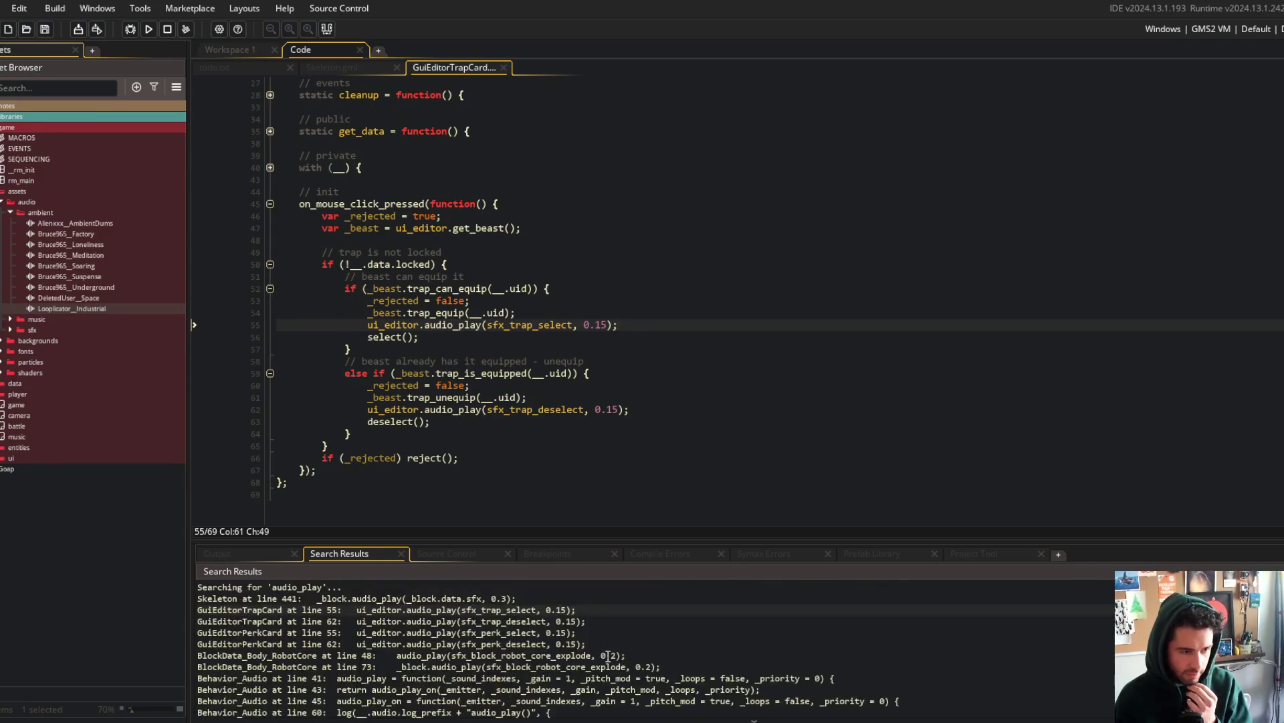
# Step: Back at Skeleton.gml line 441, delete the ', 0.3' volume argument from audio_play
pyautogui.doubleClick(526, 599)
pyautogui.press('End')
pyautogui.press('Left')
pyautogui.press('Left')
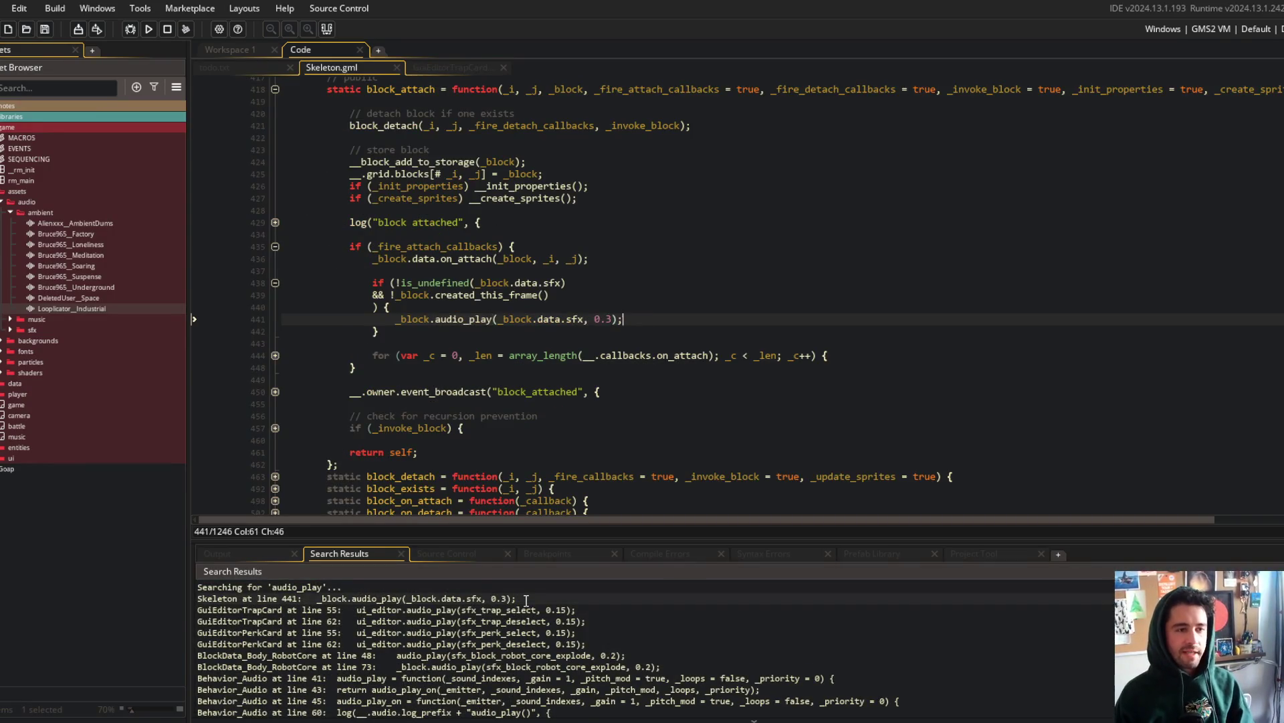
pyautogui.press('BackSpace')
pyautogui.press('BackSpace')
pyautogui.press('BackSpace')
pyautogui.press('BackSpace')
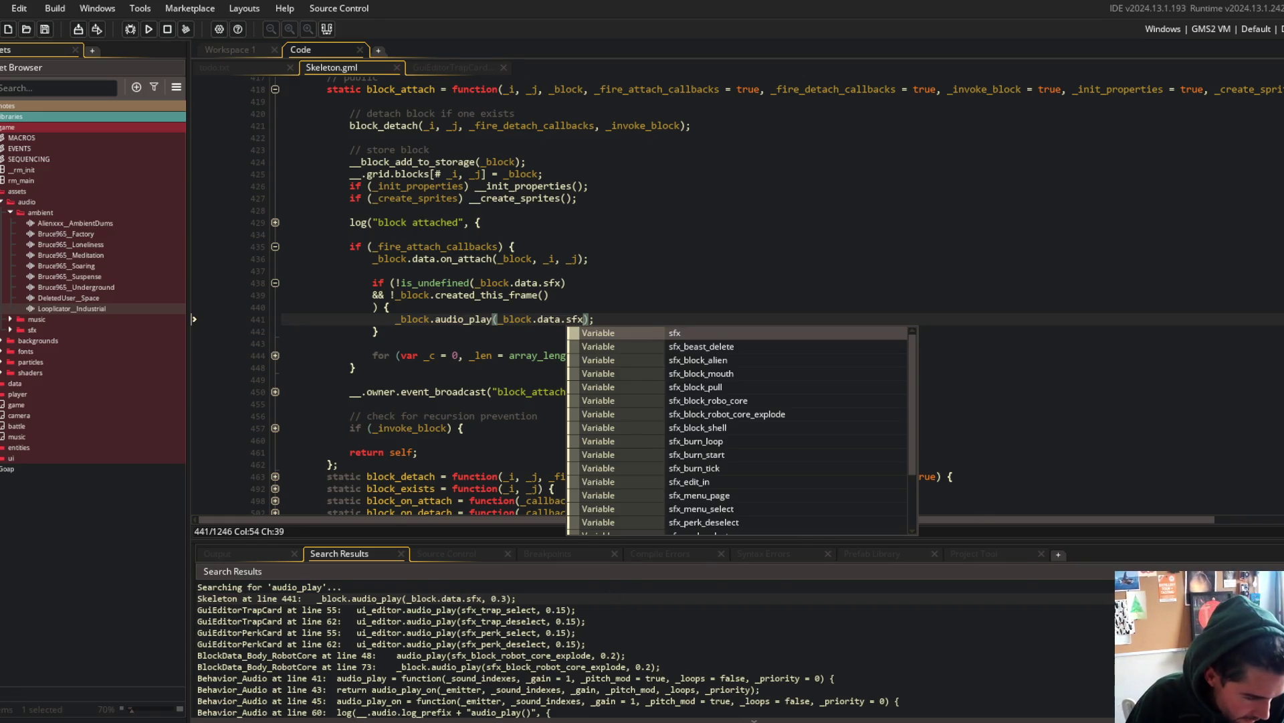
# Step: In Streamlabs, hide the Webcam source and turn off Performance Mode
pyautogui.hotkey('alt', 'Tab')
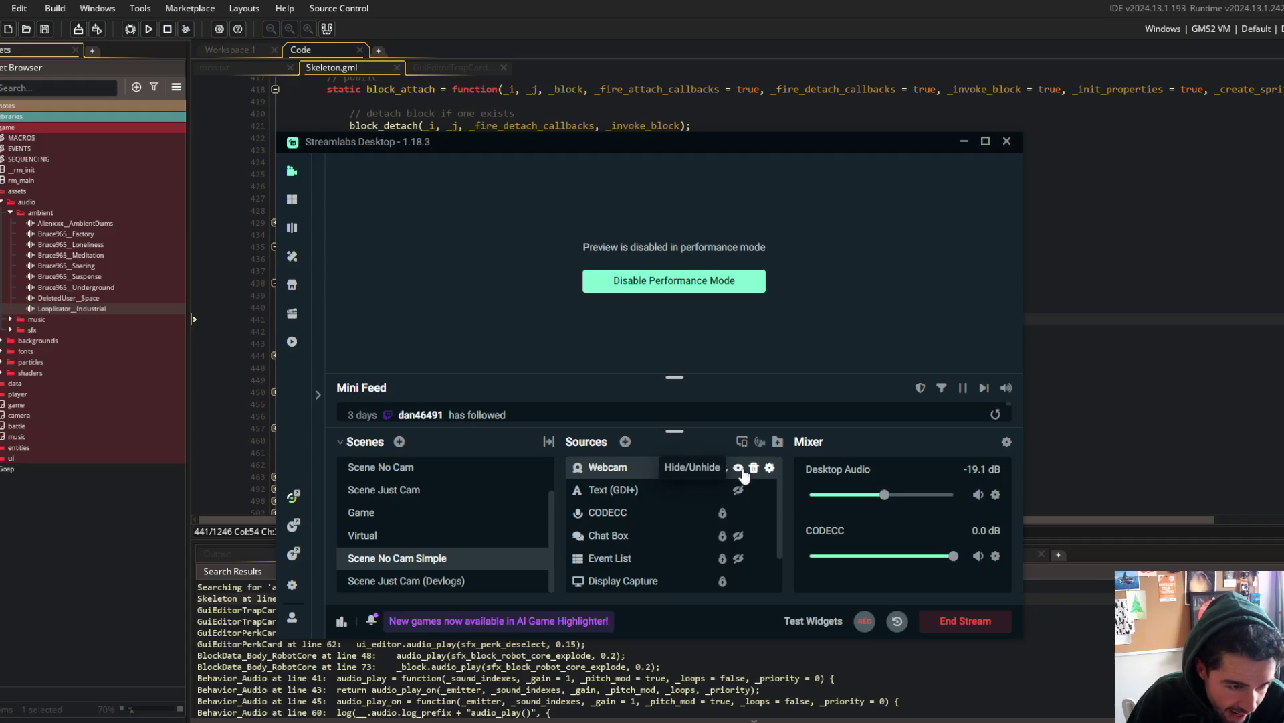
pyautogui.click(738, 467)
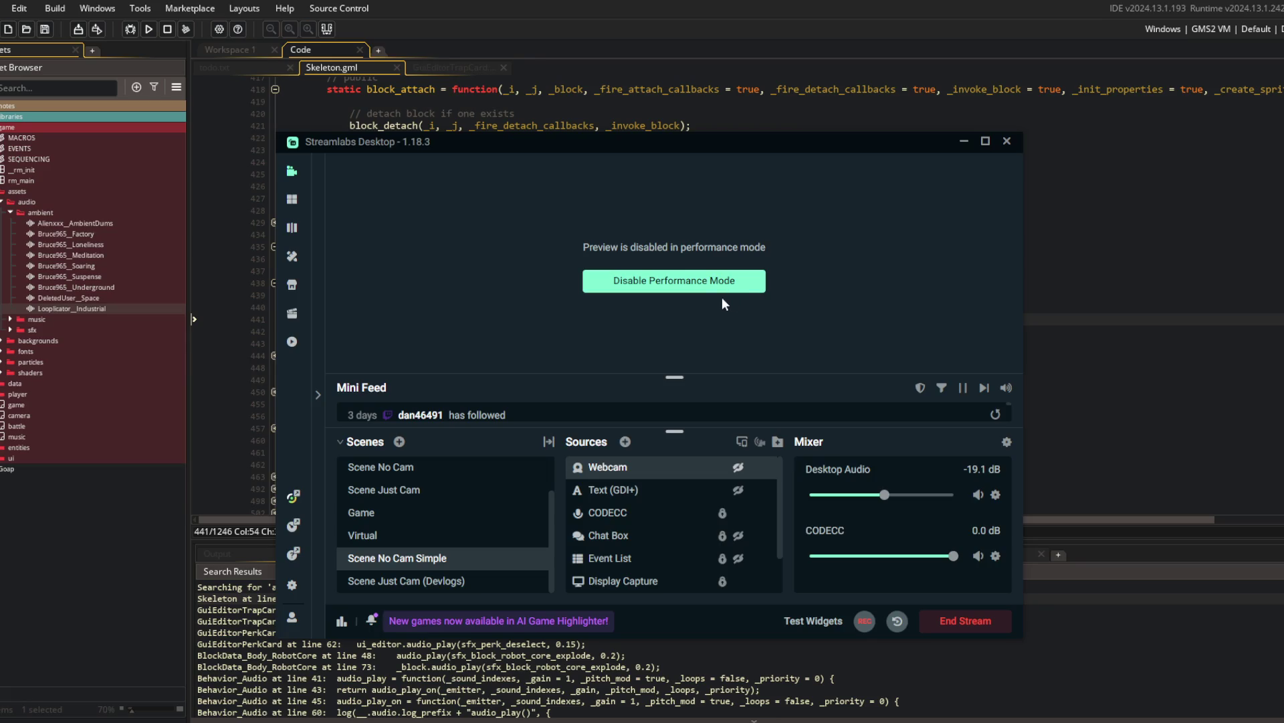
pyautogui.click(708, 281)
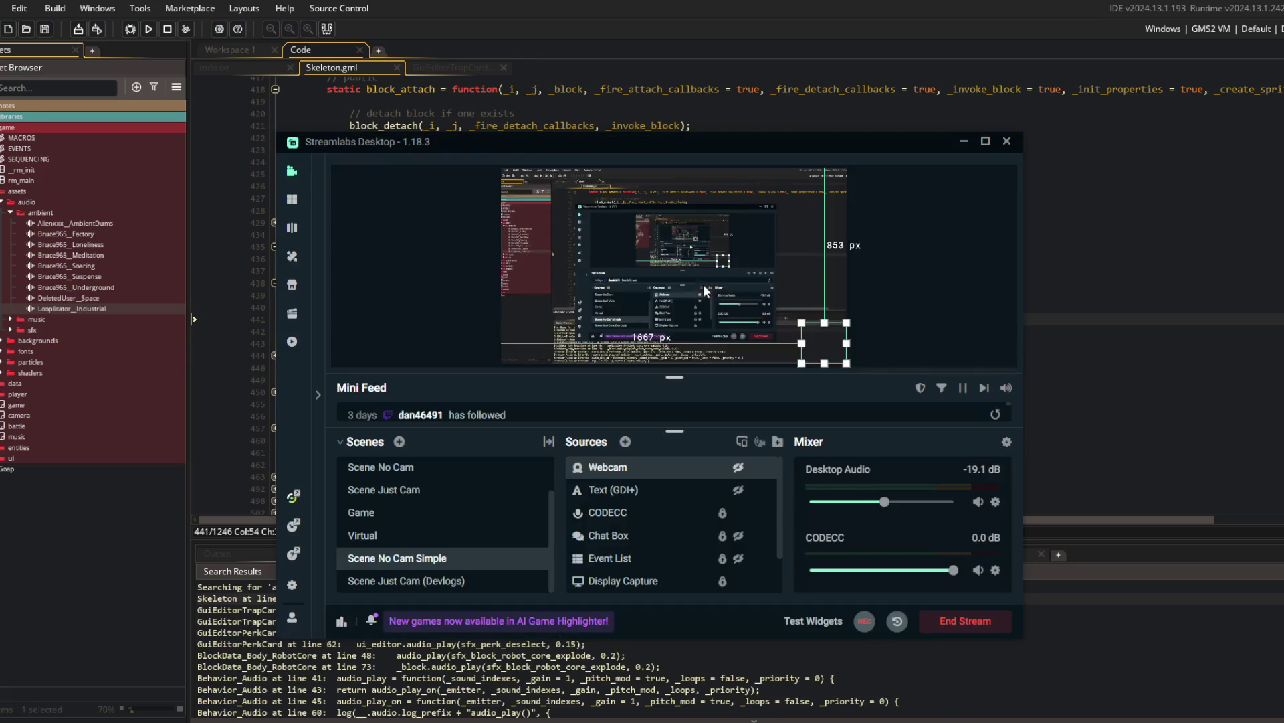
# Step: Unhide the brb Text (GDI+) source, re-enable Performance Mode, and return to Skeleton.gml line 422
pyautogui.click(738, 489)
pyautogui.rightClick(844, 260)
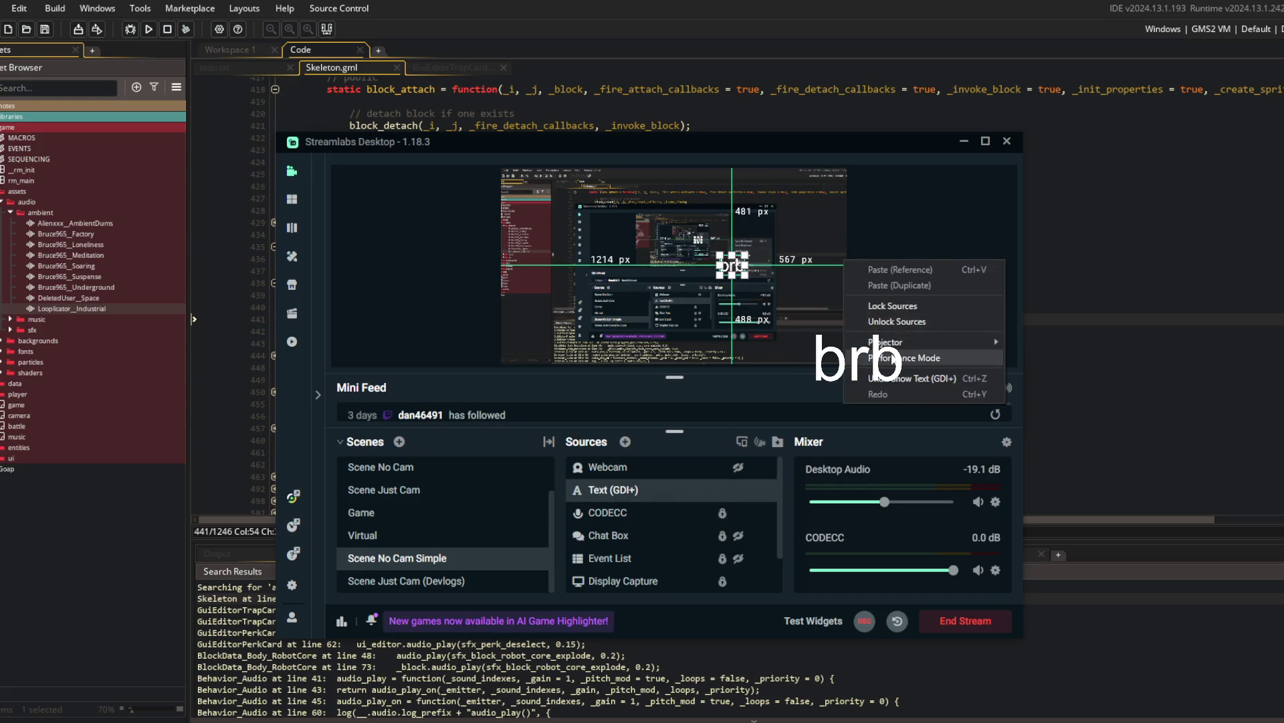
pyautogui.click(893, 358)
pyautogui.click(760, 70)
pyautogui.click(805, 142)
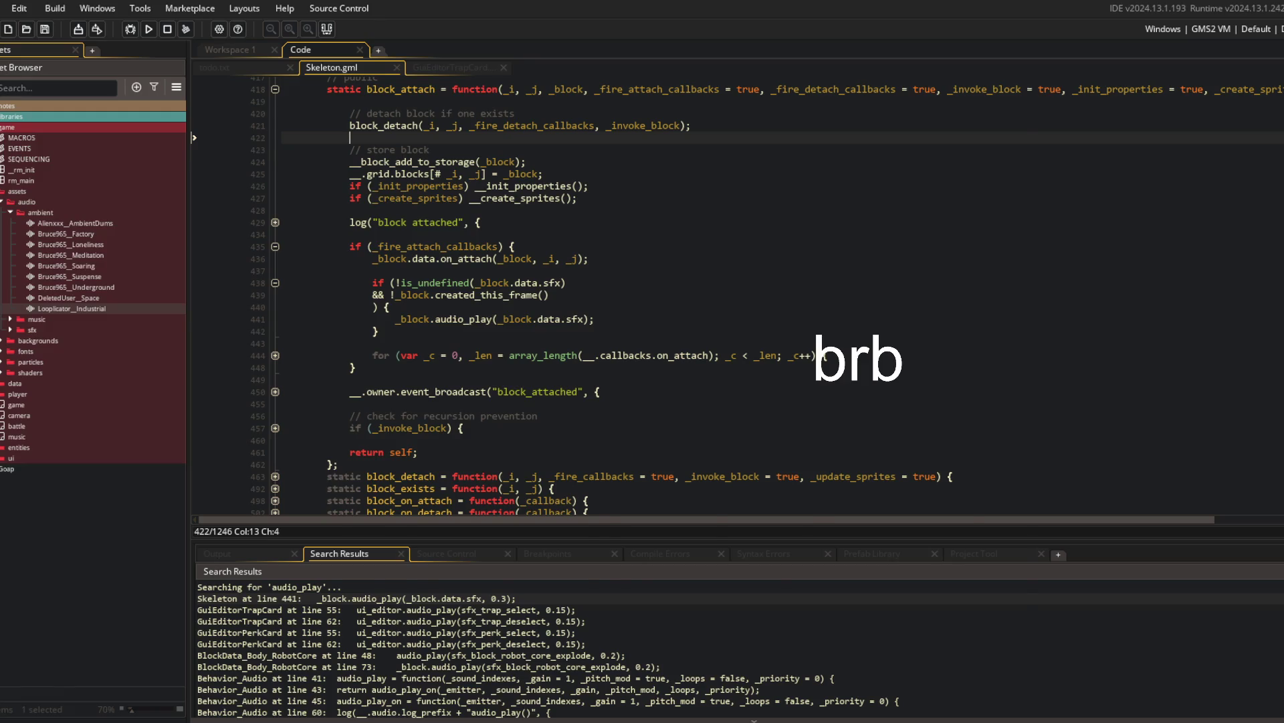
# Step: Unhide the Webcam source in Streamlabs and return to the Skeleton.gml code
pyautogui.hotkey('alt', 'Tab')
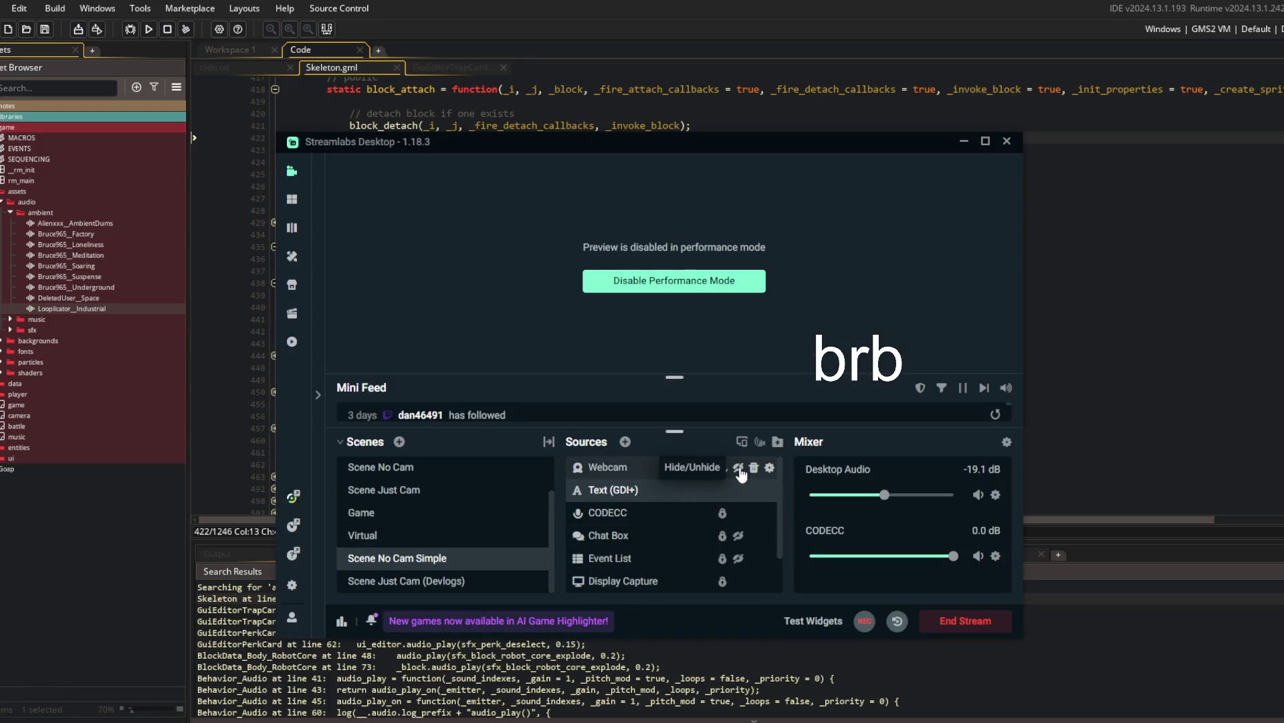
pyautogui.click(738, 468)
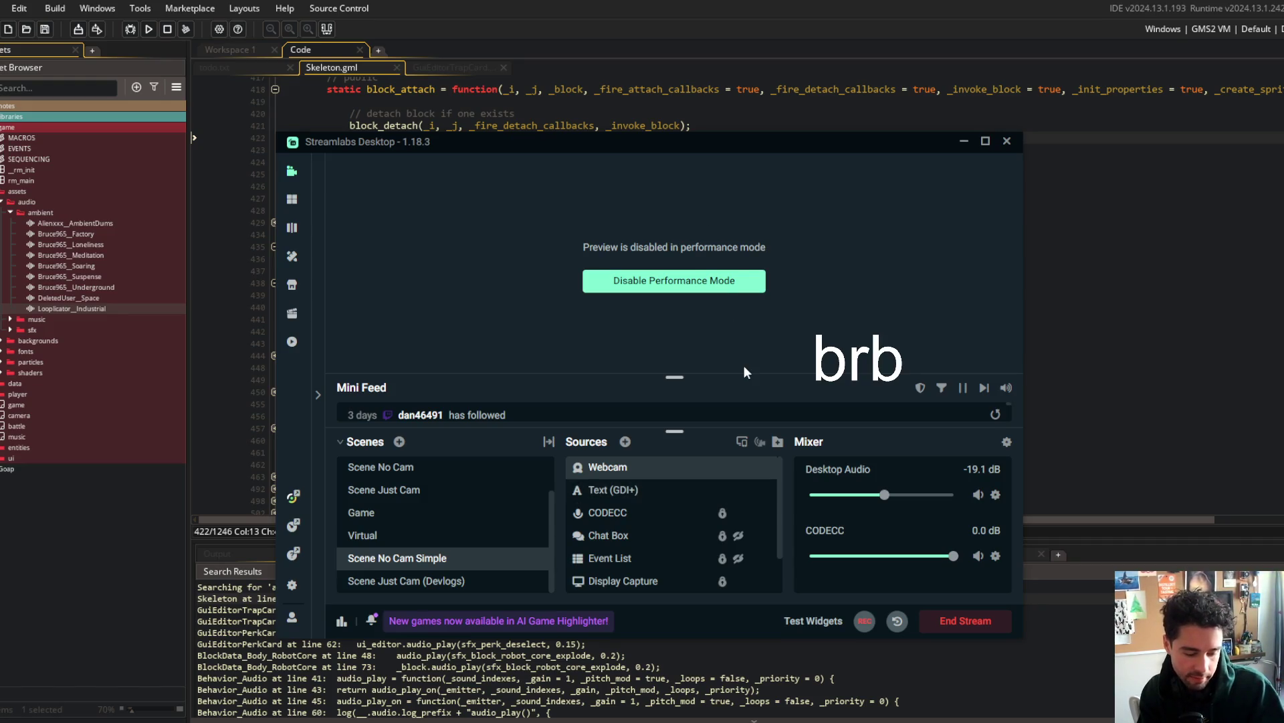
pyautogui.click(1154, 256)
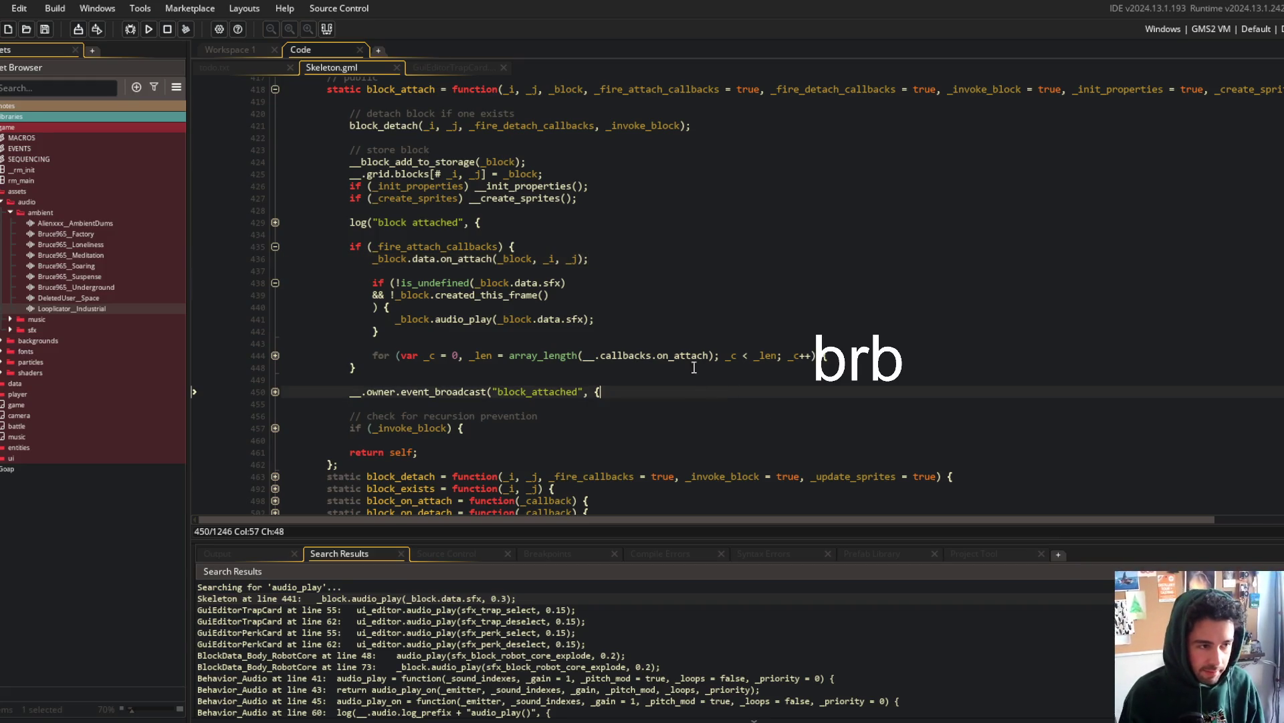
# Step: Toggle the line 444 for-loop fold, close the Search Results panel, and resize the Asset Browser
pyautogui.click(265, 344)
pyautogui.click(277, 355)
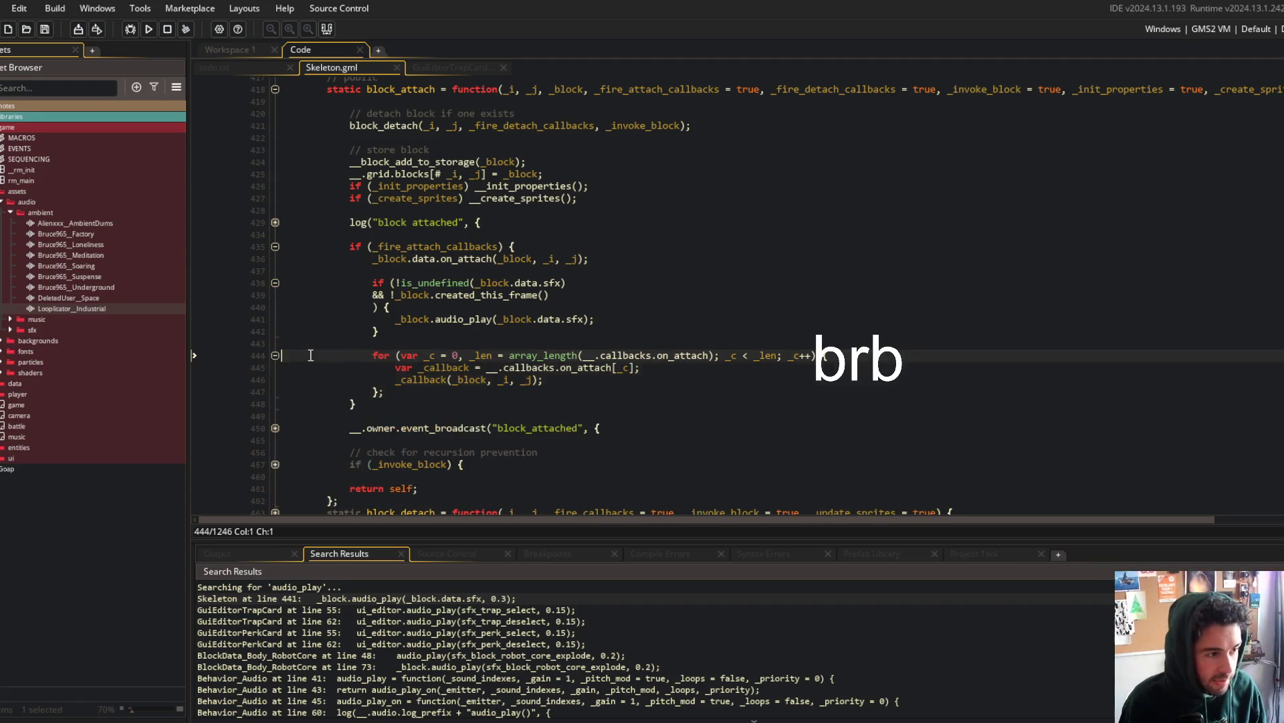
pyautogui.click(279, 356)
pyautogui.click(670, 293)
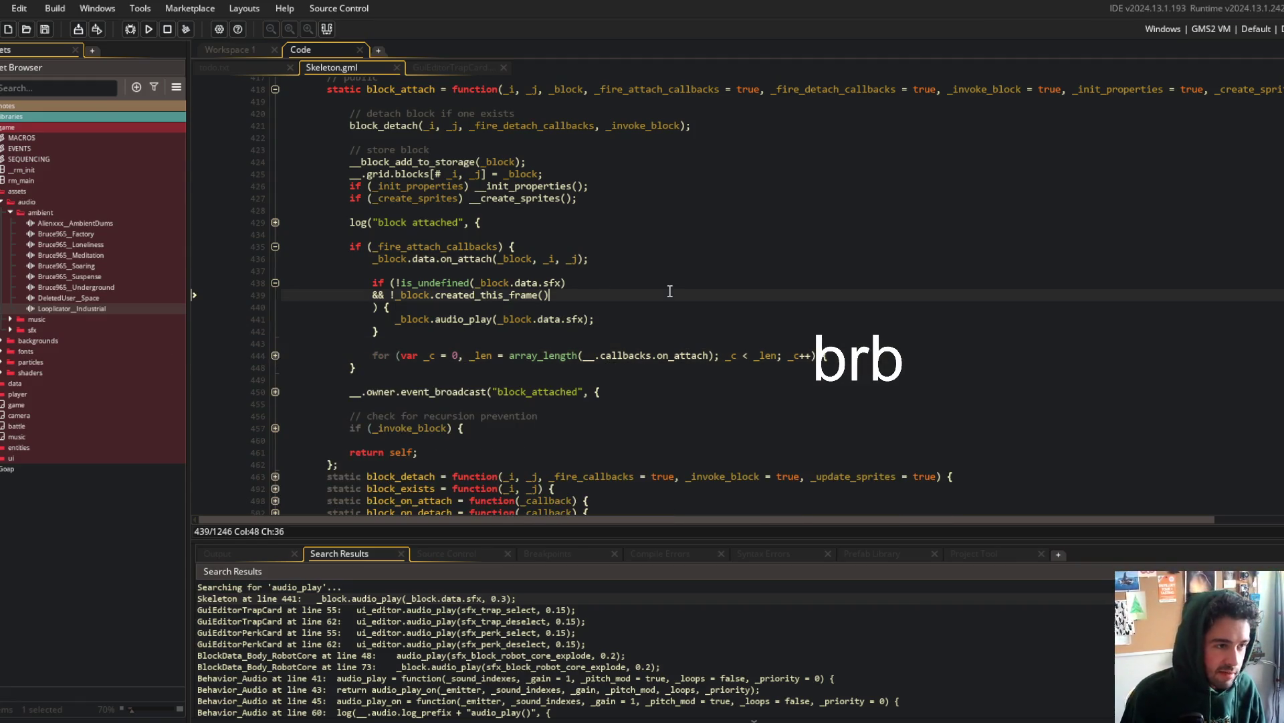
pyautogui.scroll(2, 671, 293)
pyautogui.click(329, 28)
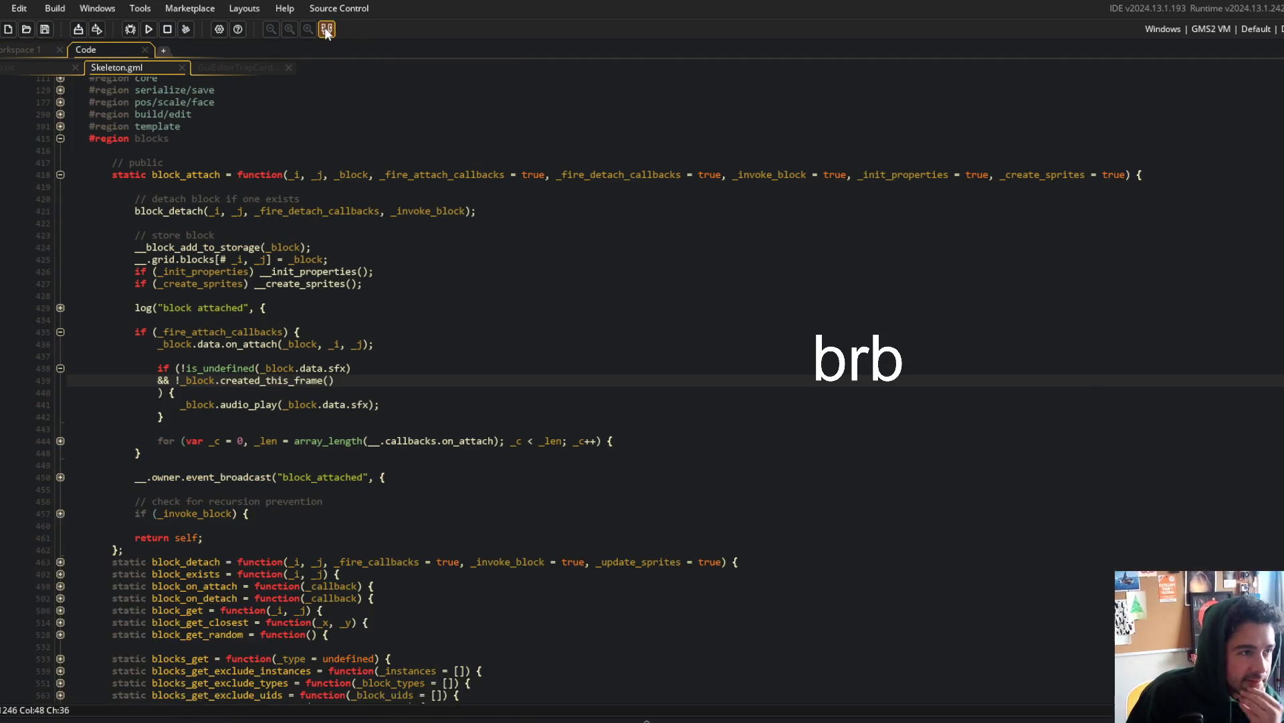
pyautogui.moveTo(190, 238); pyautogui.dragTo(179, 238)
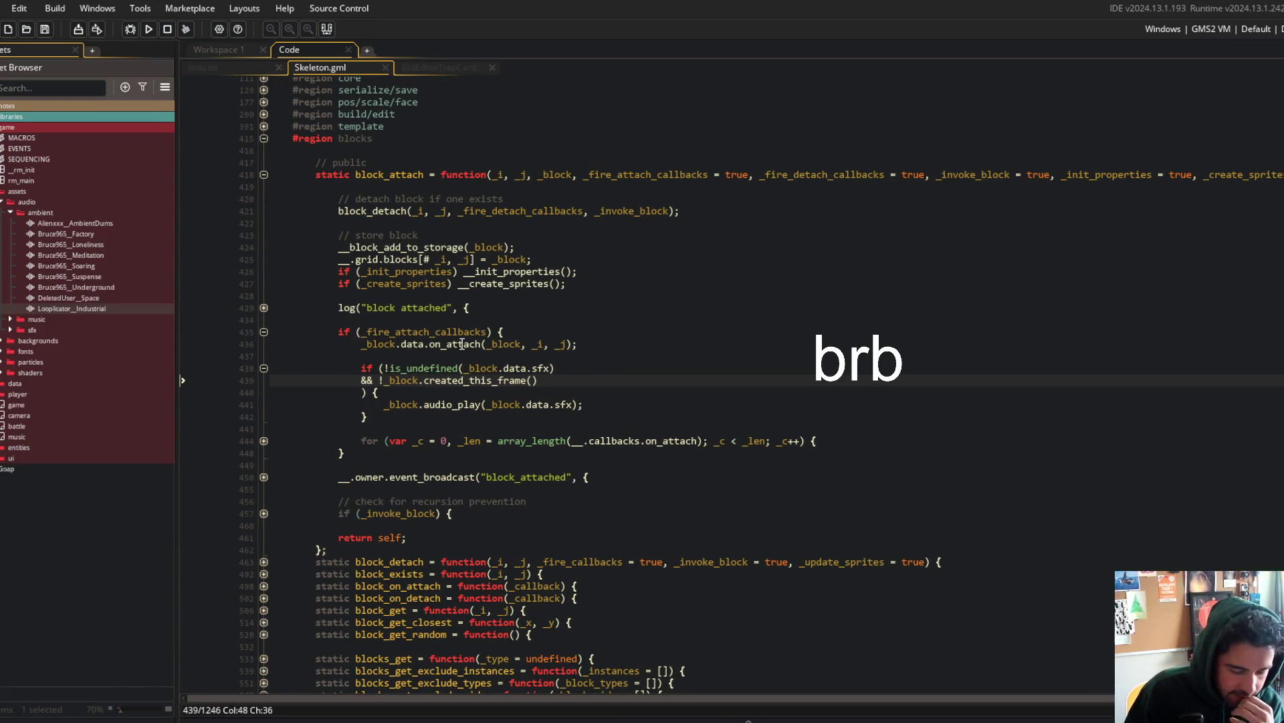